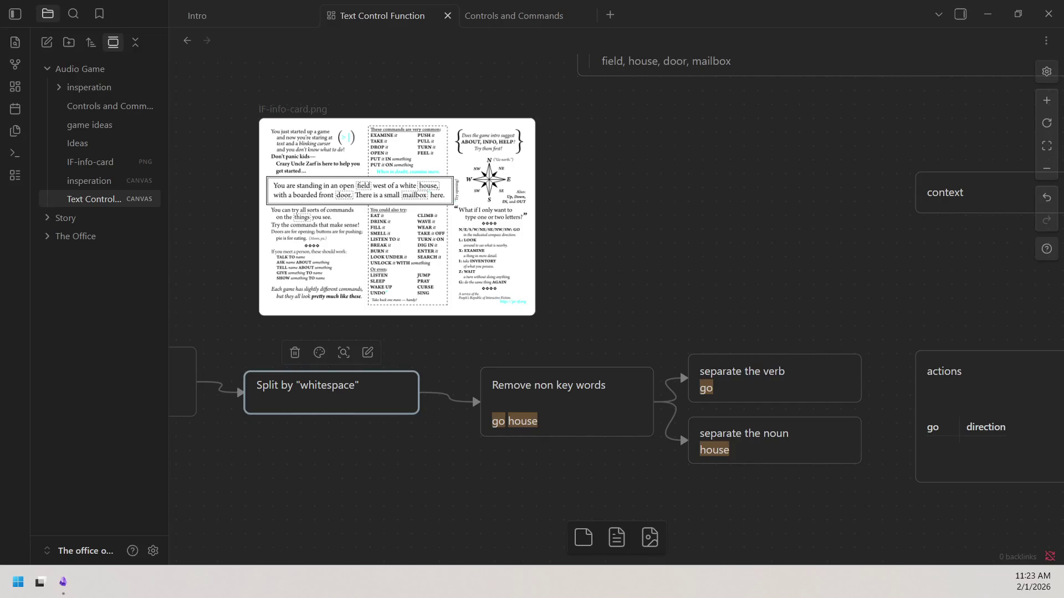
Briefly reveal the desktop with Win+D and bring the Obsidian flowchart back
key("super+d")
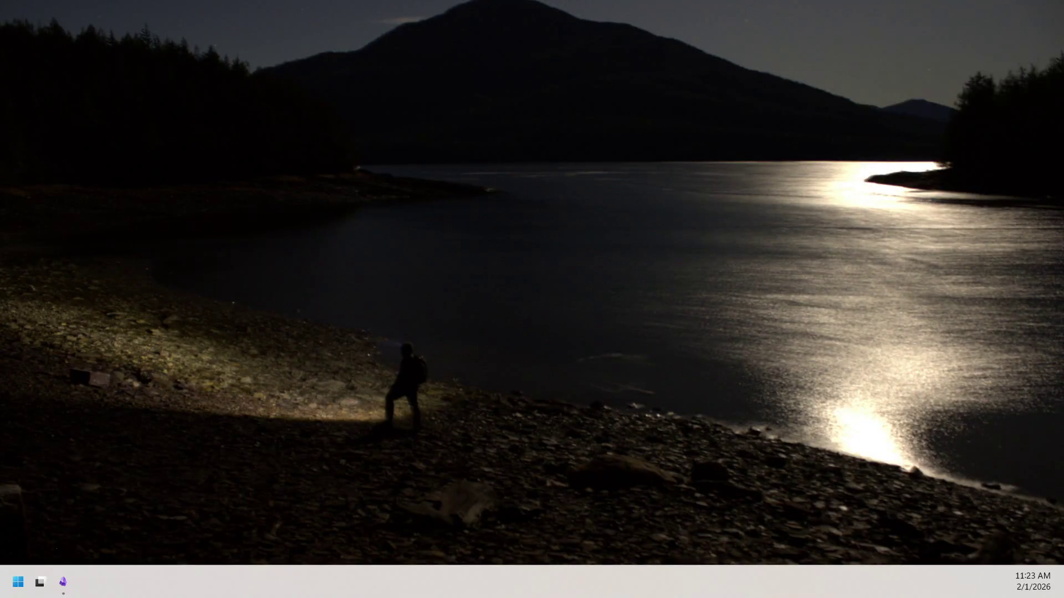
key("super+d")
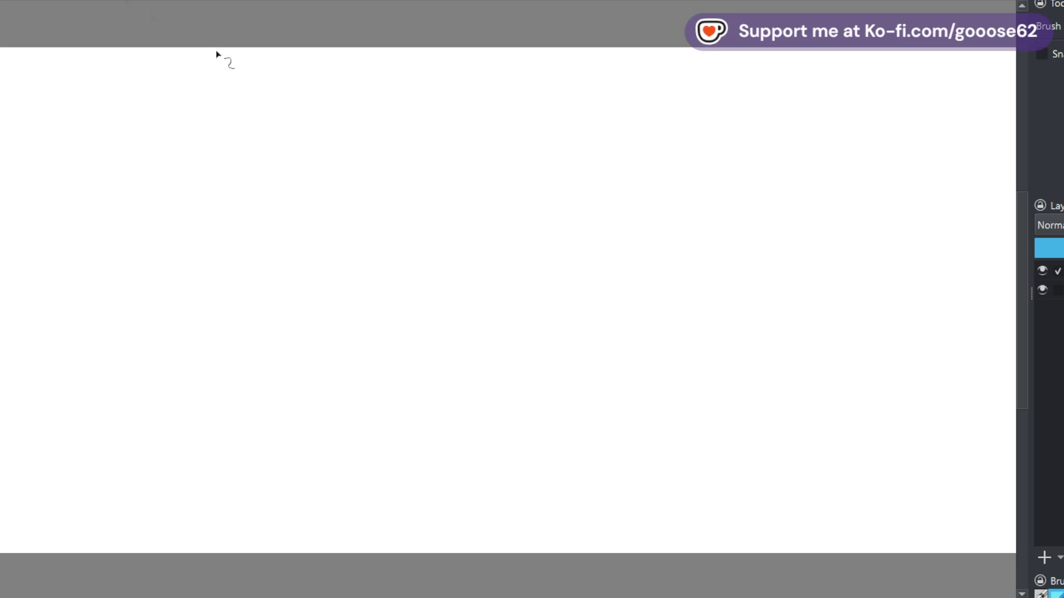
Paint the first black dots in three short rows on the left, discarding a stray first dab
left_click_drag(440, 249, 441, 261)
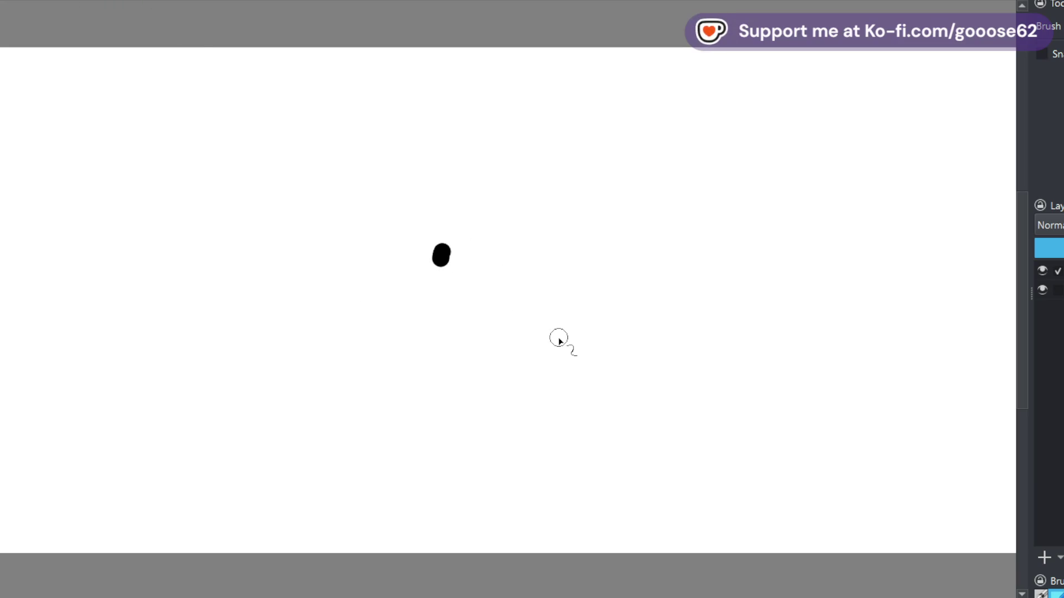
key("ctrl+z")
left_click_drag(444, 252, 444, 265)
left_click_drag(538, 250, 538, 263)
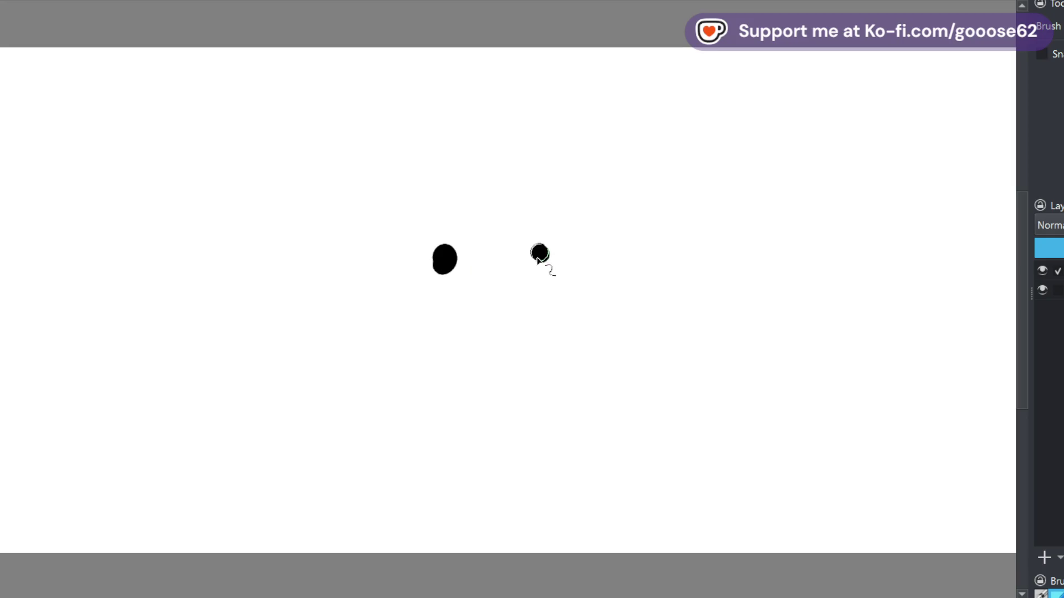
left_click_drag(540, 350, 539, 361)
left_click_drag(441, 355, 443, 367)
left_click_drag(444, 152, 445, 162)
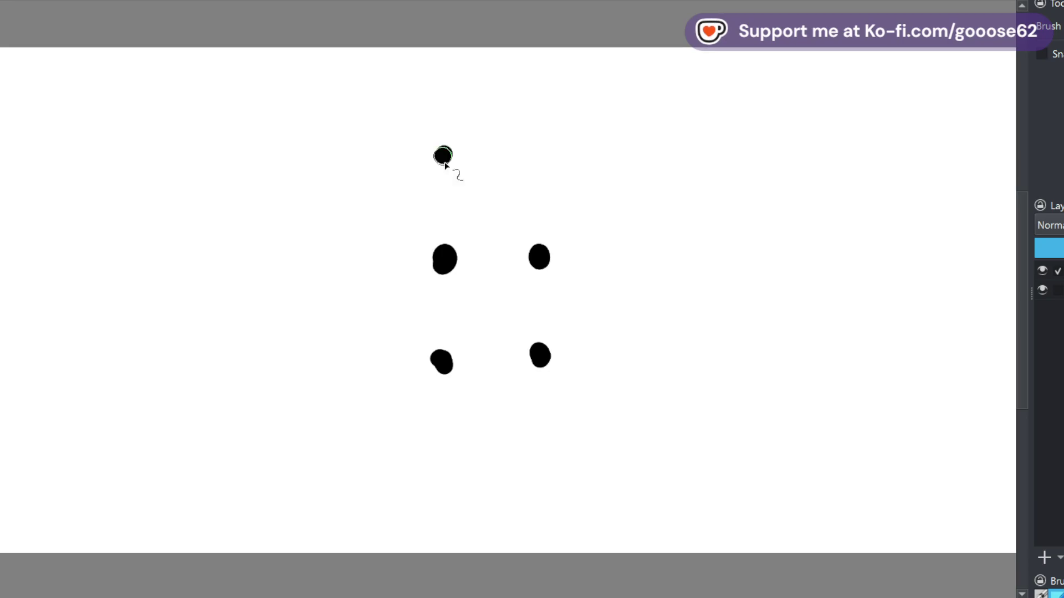
left_click_drag(534, 141, 534, 153)
left_click_drag(625, 141, 626, 152)
Extend the top and middle rows of dots rightward to their final lengths
left_click_drag(632, 248, 632, 260)
left_click_drag(721, 247, 721, 259)
left_click_drag(718, 134, 719, 144)
left_click_drag(798, 131, 798, 143)
left_click(815, 251)
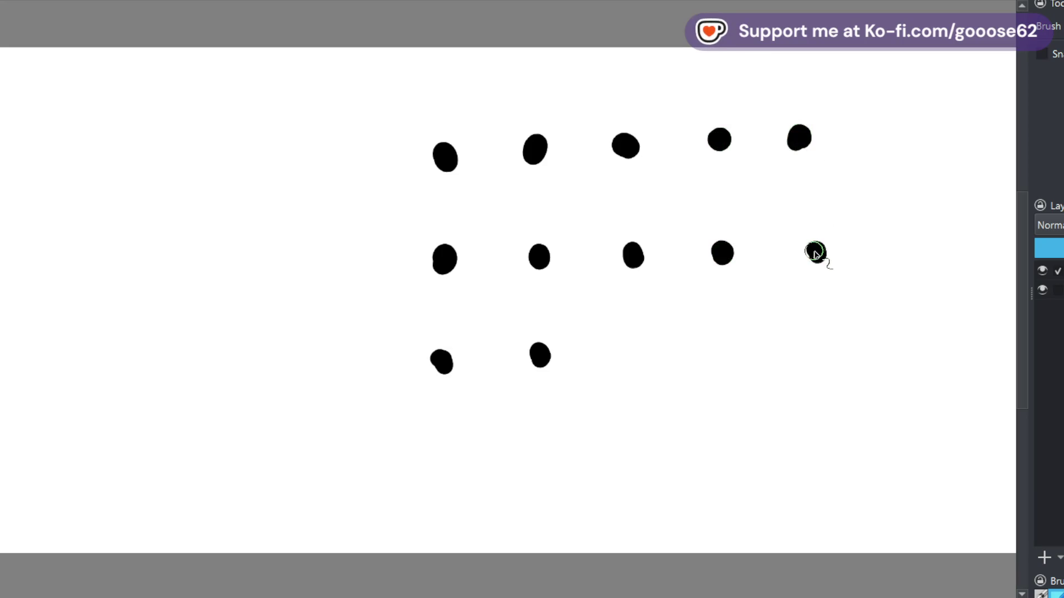
left_click(906, 249)
left_click_drag(895, 123, 896, 146)
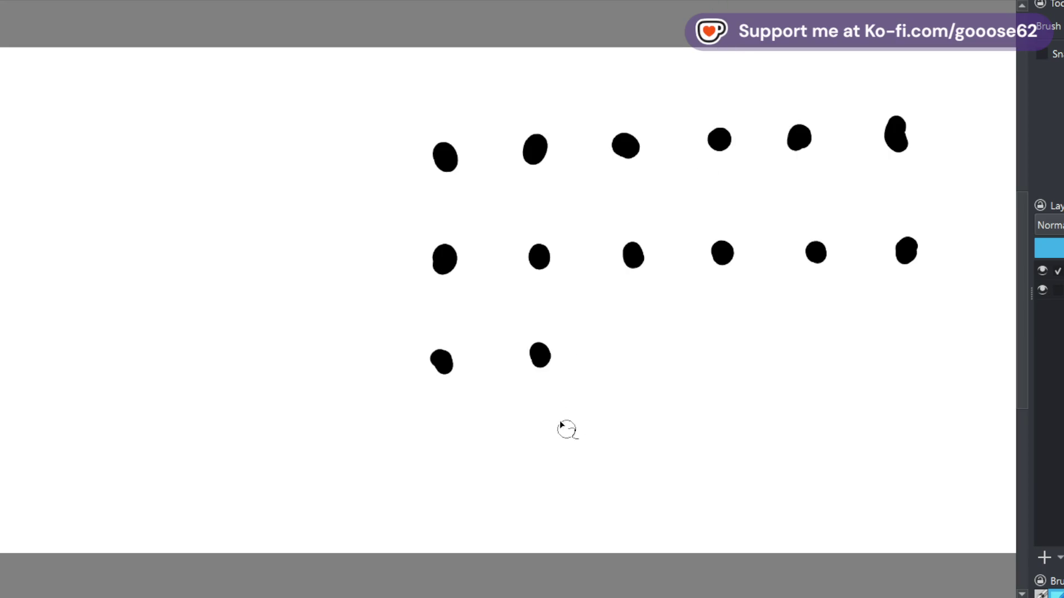
Add a fourth row of dots and right-hand third-row dots, leaving a two-dot gap
left_click_drag(544, 426, 544, 446)
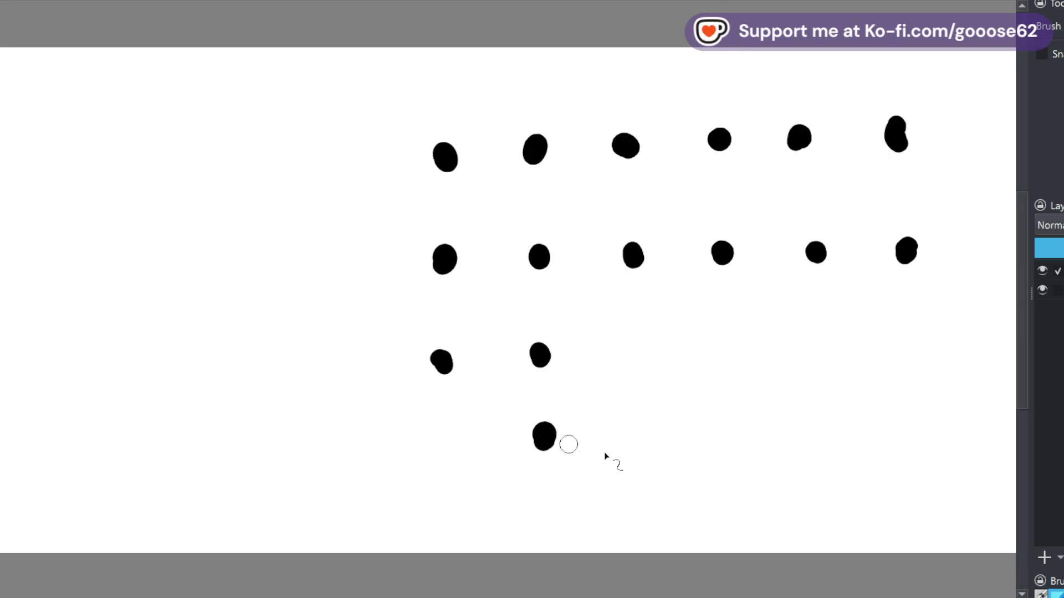
left_click_drag(647, 435, 652, 453)
left_click_drag(727, 431, 729, 450)
left_click_drag(821, 432, 827, 446)
left_click_drag(820, 323, 824, 343)
left_click_drag(908, 319, 910, 341)
left_click_drag(913, 427, 915, 448)
left_click_drag(444, 430, 445, 449)
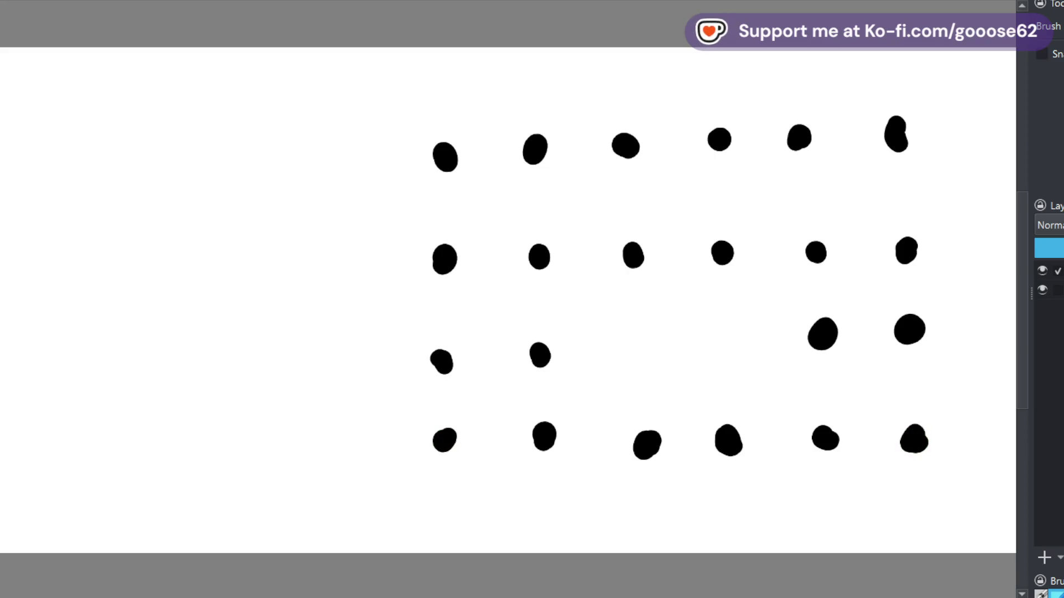
Draw a boxed X linking the four top-left dots
left_click_drag(455, 170, 536, 246)
left_click_drag(451, 248, 526, 160)
left_click_drag(457, 153, 524, 147)
left_click_drag(446, 170, 449, 246)
left_click_drag(533, 162, 532, 245)
left_click_drag(456, 253, 558, 248)
Draw a second boxed X between the middle and lower left dots and tie in the third middle dot
mouse_move(442, 270)
left_mouse_down()
mouse_move(441, 359)
mouse_move(551, 342)
left_mouse_up()
left_click_drag(448, 354, 535, 268)
left_click_drag(453, 266, 539, 344)
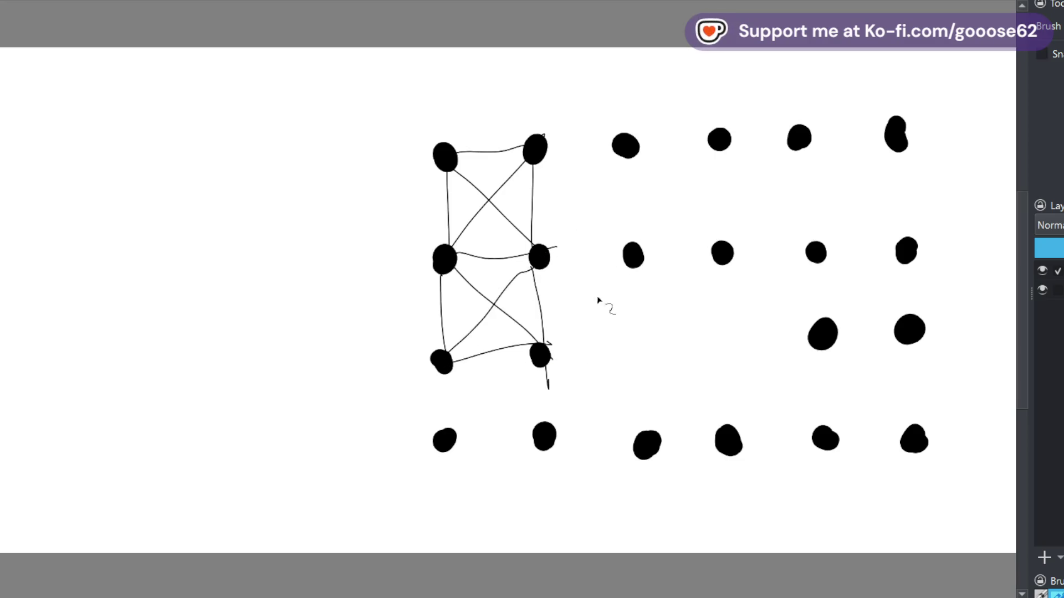
left_click_drag(629, 257, 550, 349)
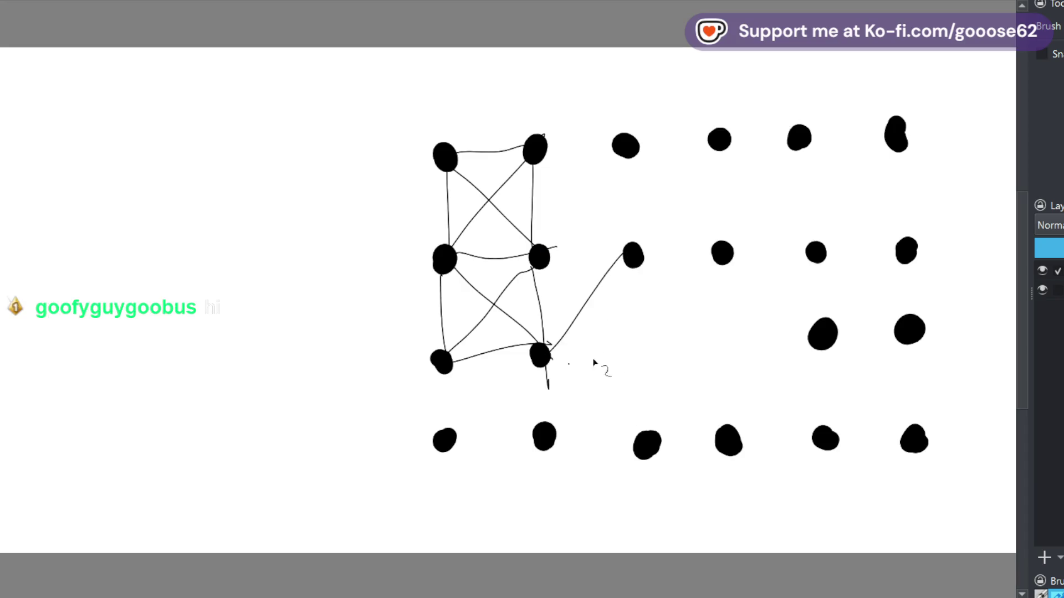
left_click_drag(551, 259, 630, 256)
left_click_drag(541, 268, 545, 345)
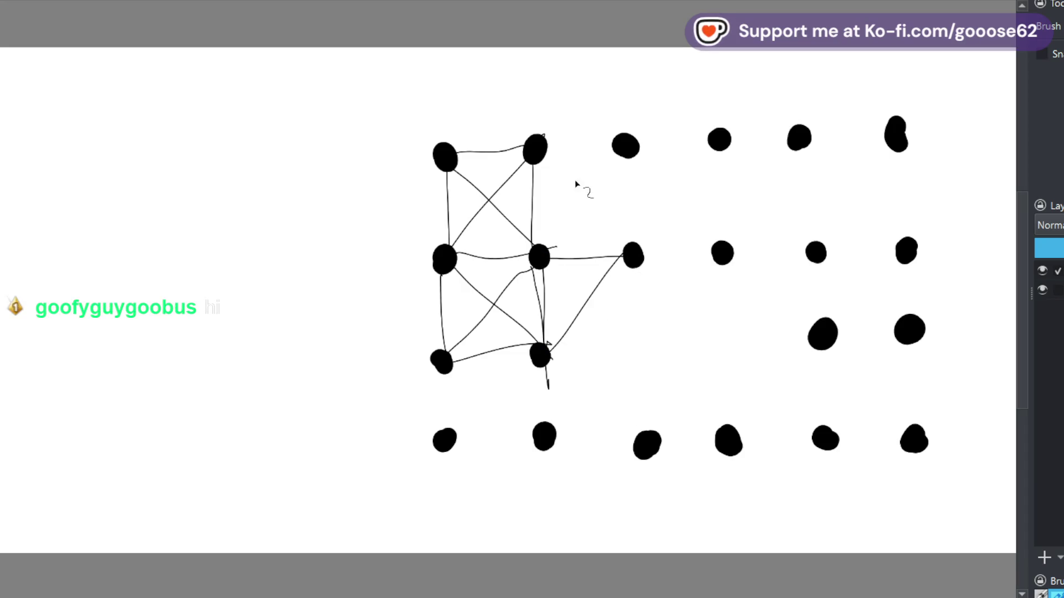
Link the upper-right dots to the middle row with horizontals, verticals and diagonals
left_click_drag(546, 142, 649, 141)
left_click_drag(540, 158, 628, 250)
left_click_drag(619, 154, 549, 250)
left_click_drag(629, 157, 660, 190)
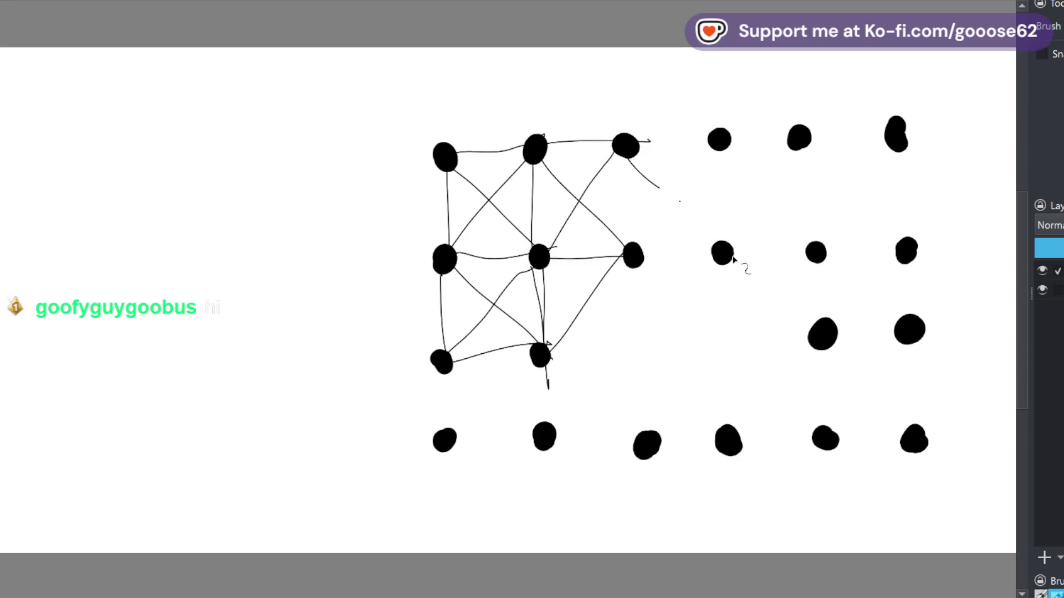
left_click_drag(635, 248, 717, 152)
left_click_drag(625, 152, 629, 247)
left_click_drag(719, 152, 719, 241)
left_click_drag(713, 130, 641, 143)
left_click_drag(720, 247, 641, 249)
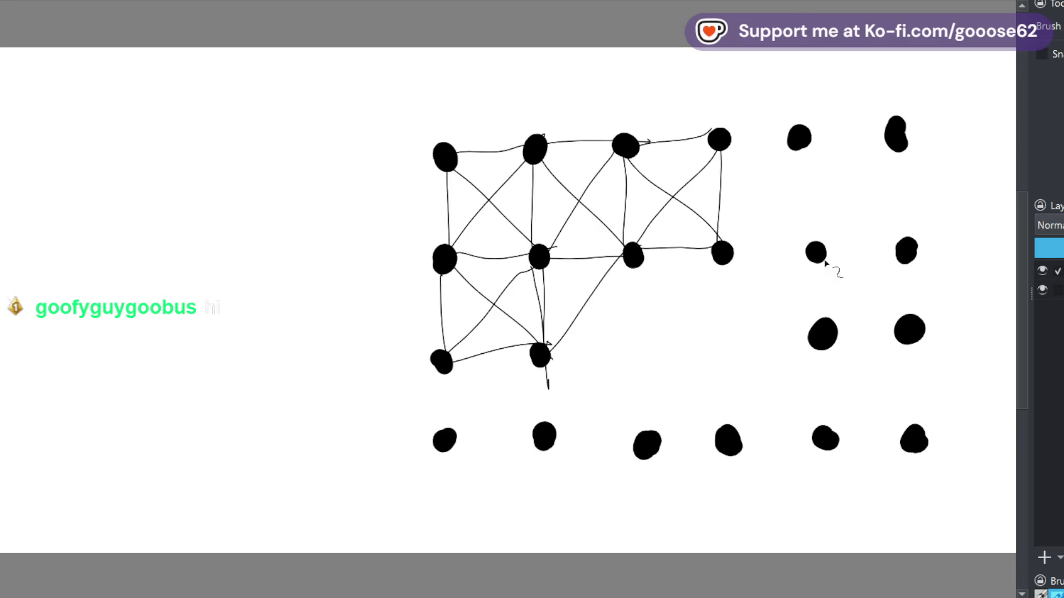
Trace a path through the bottom-row and right-hand dots, ending with a small curve and loop
mouse_move(728, 258)
left_mouse_down()
mouse_move(815, 329)
mouse_move(740, 432)
mouse_move(656, 450)
mouse_move(552, 448)
left_mouse_up()
left_click_drag(547, 367, 641, 443)
left_click_drag(542, 369, 545, 431)
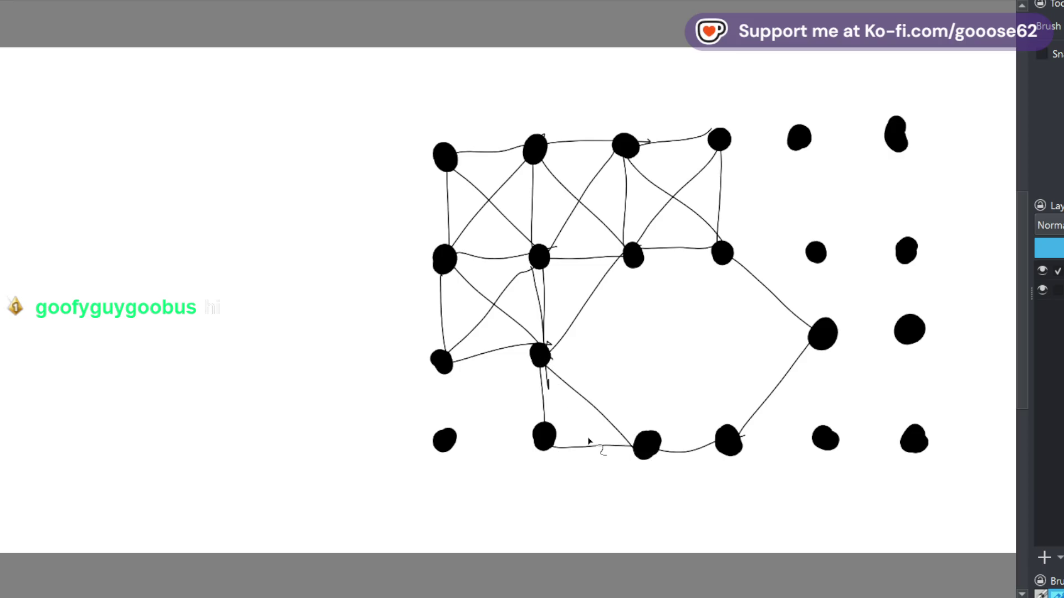
left_click_drag(554, 297, 600, 283)
left_click_drag(589, 341, 573, 301)
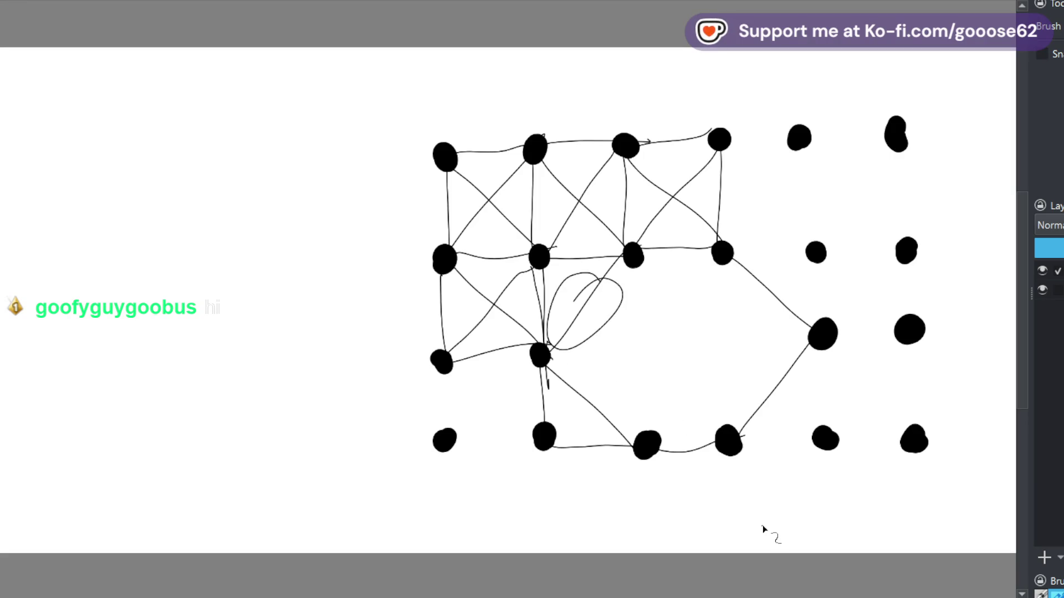
Undo the stray loop and link the bottom-left node into the web with four lines
key("ctrl+z")
key("ctrl+z")
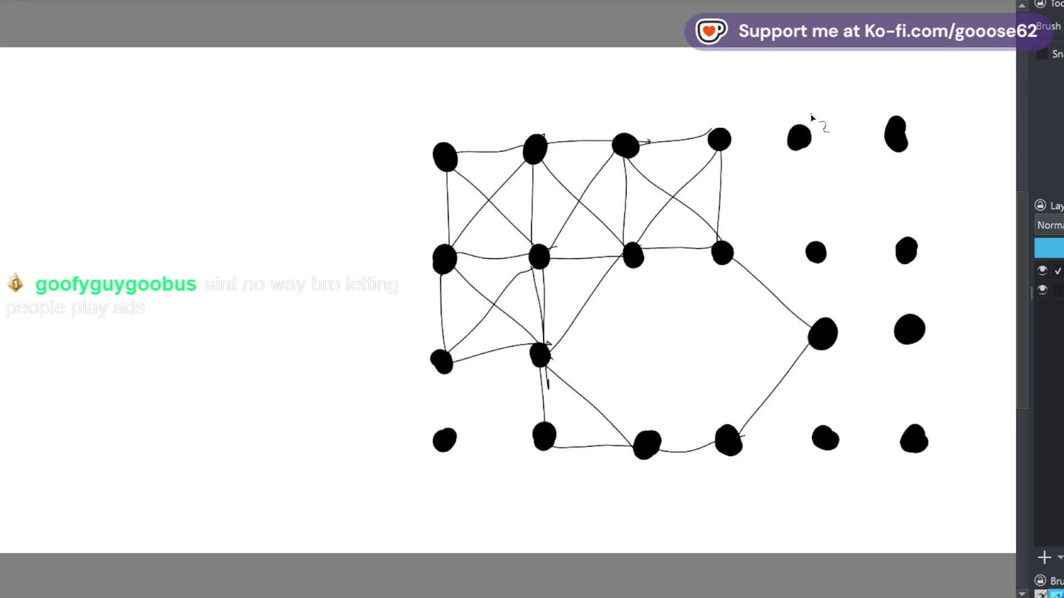
left_click_drag(447, 367, 539, 426)
left_click_drag(454, 431, 520, 370)
left_click_drag(442, 373, 445, 429)
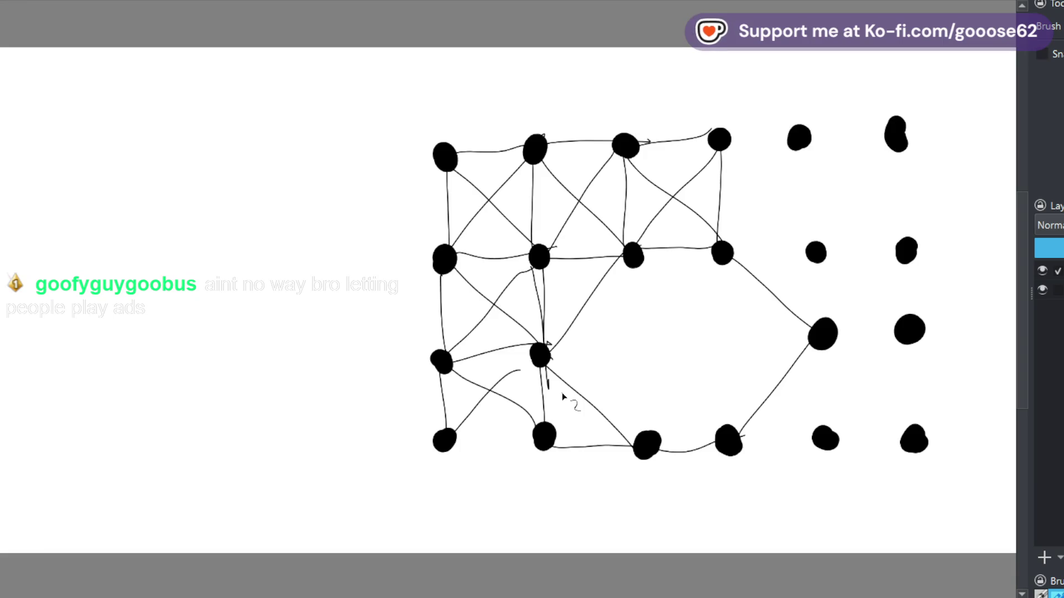
left_click_drag(447, 441, 549, 441)
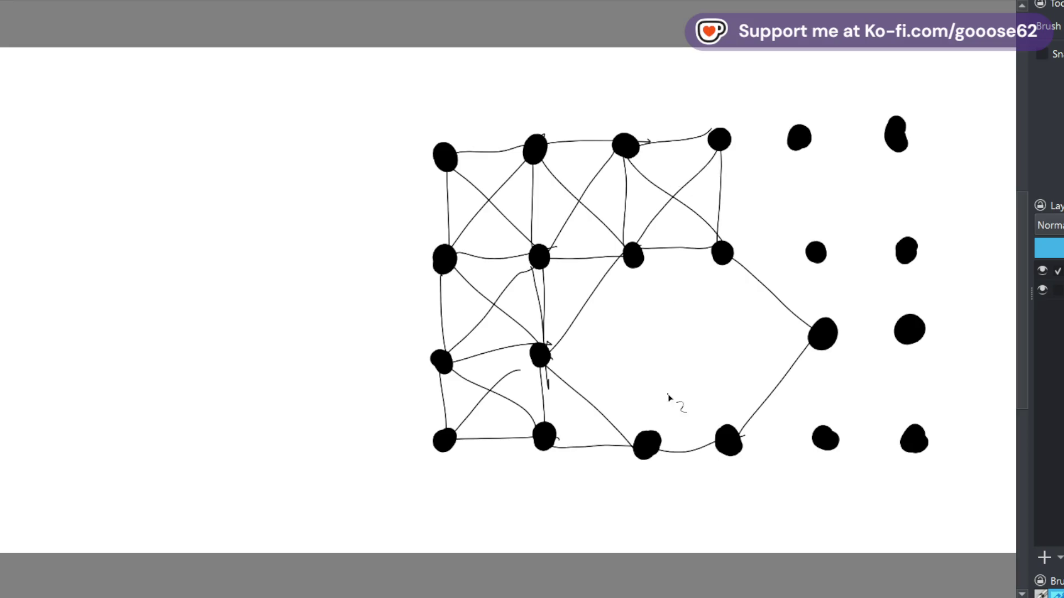
Circle a third-row node and start a handwritten label beside the bottom-left node
left_click_drag(532, 328, 553, 326)
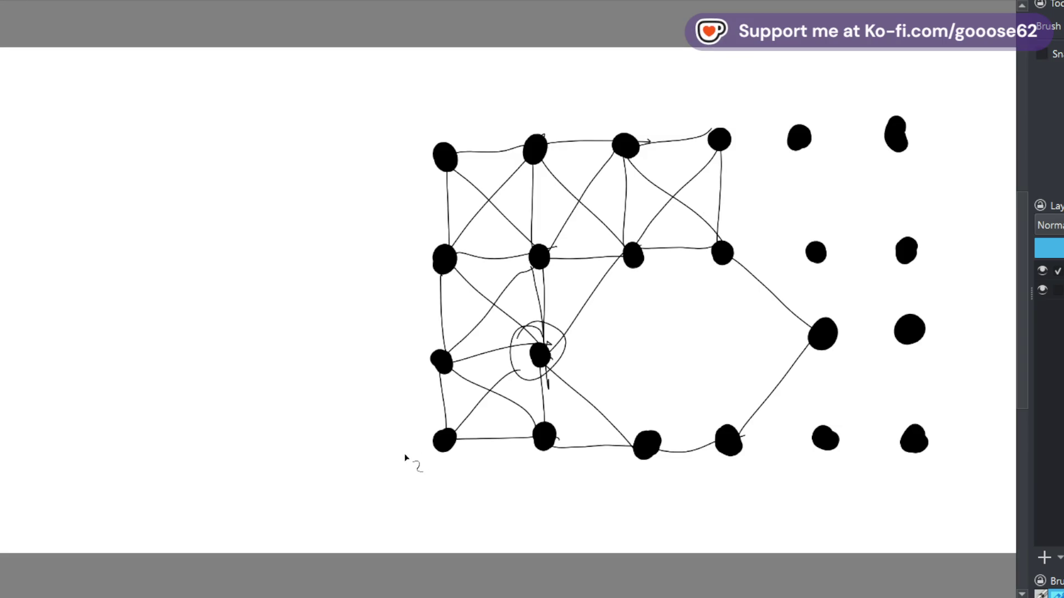
left_click_drag(421, 459, 434, 490)
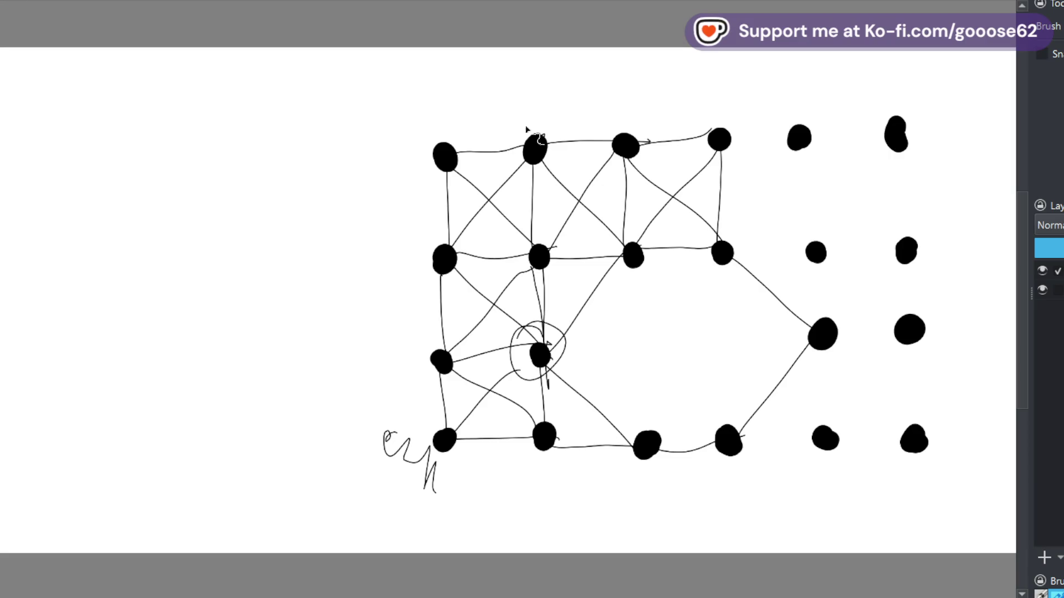
Write the heading 'Book' above the top row of nodes
mouse_move(496, 132)
left_mouse_down()
mouse_move(539, 79)
mouse_move(736, 123)
left_mouse_up()
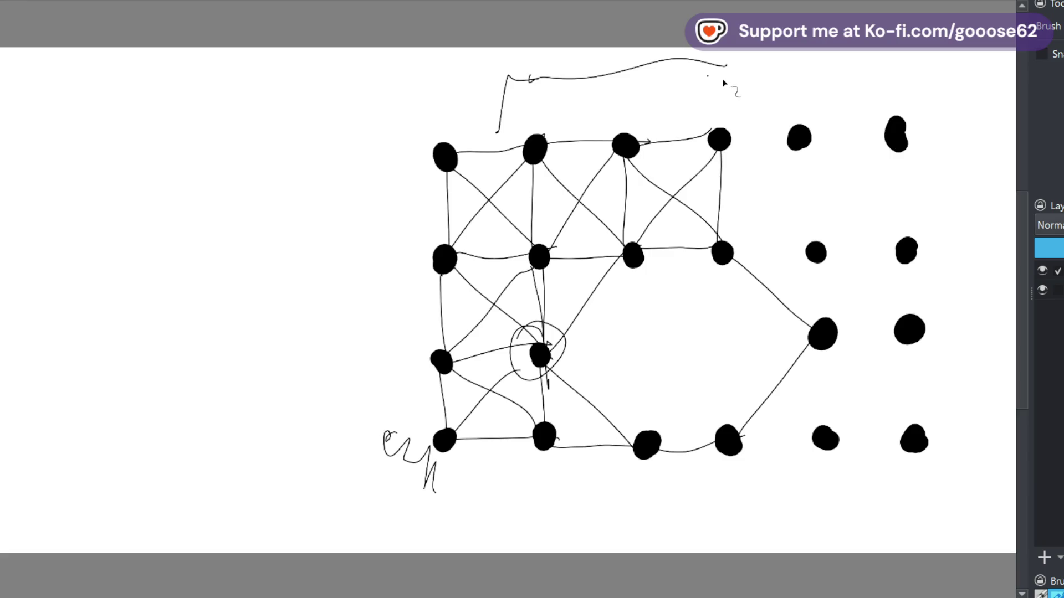
mouse_move(543, 89)
left_mouse_down()
mouse_move(546, 135)
mouse_move(551, 112)
mouse_move(558, 137)
left_mouse_up()
left_click_drag(600, 109, 627, 111)
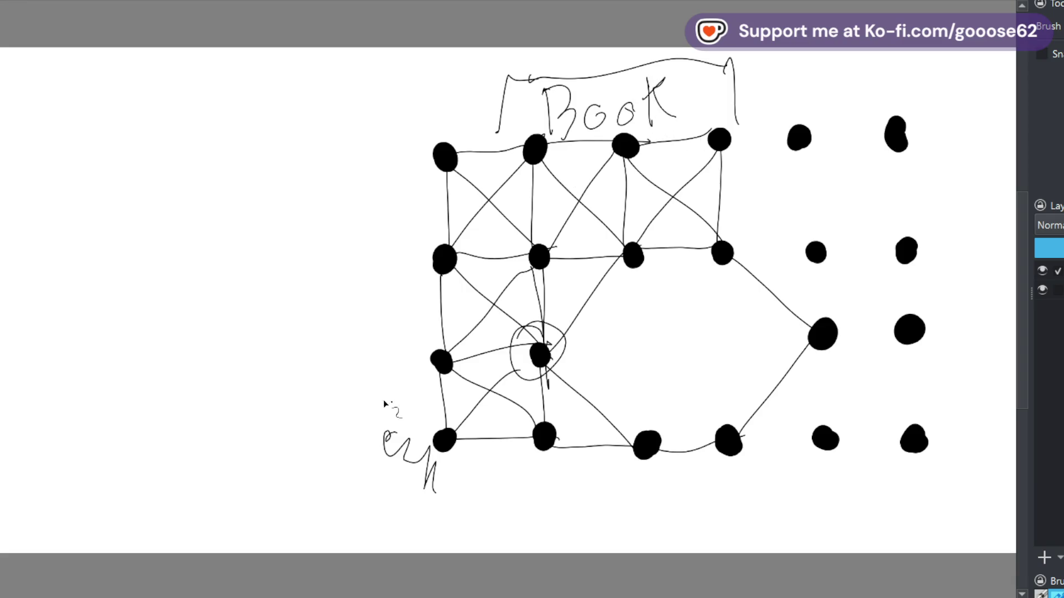
Sketch a small box and a bracket beside the lower-left node column
mouse_move(373, 400)
left_mouse_down()
mouse_move(389, 415)
mouse_move(406, 407)
mouse_move(392, 416)
mouse_move(421, 388)
mouse_move(438, 423)
mouse_move(426, 411)
left_mouse_up()
left_click_drag(418, 271, 440, 344)
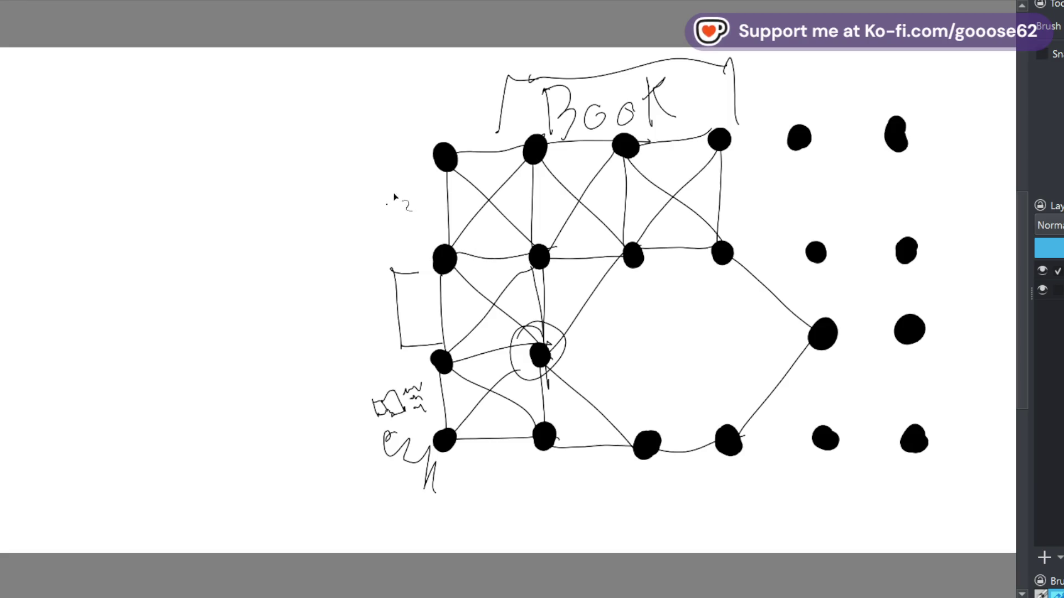
Draw a tall left bracket with a small note at its top and an oval in the small box
left_click_drag(399, 73, 395, 525)
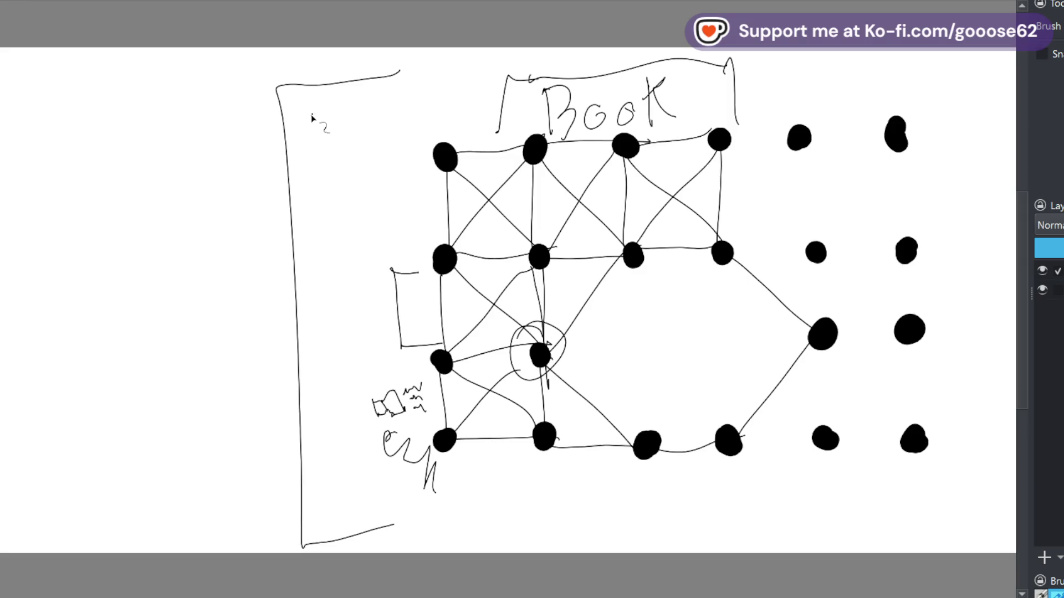
mouse_move(297, 98)
left_mouse_down()
mouse_move(316, 148)
mouse_move(296, 155)
mouse_move(334, 126)
left_mouse_up()
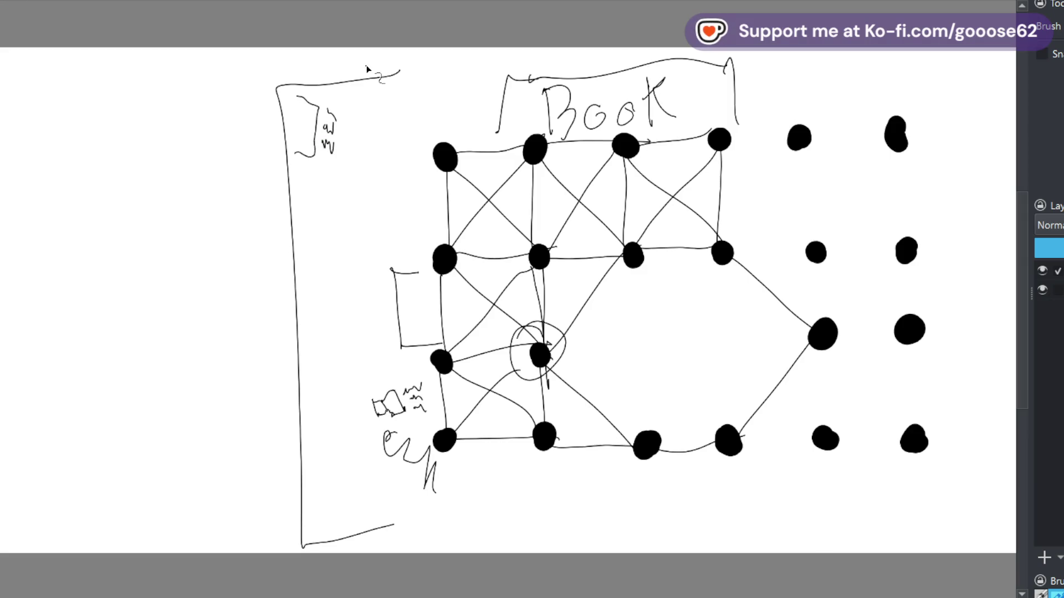
mouse_move(404, 306)
left_mouse_down()
mouse_move(420, 293)
mouse_move(424, 343)
left_mouse_up()
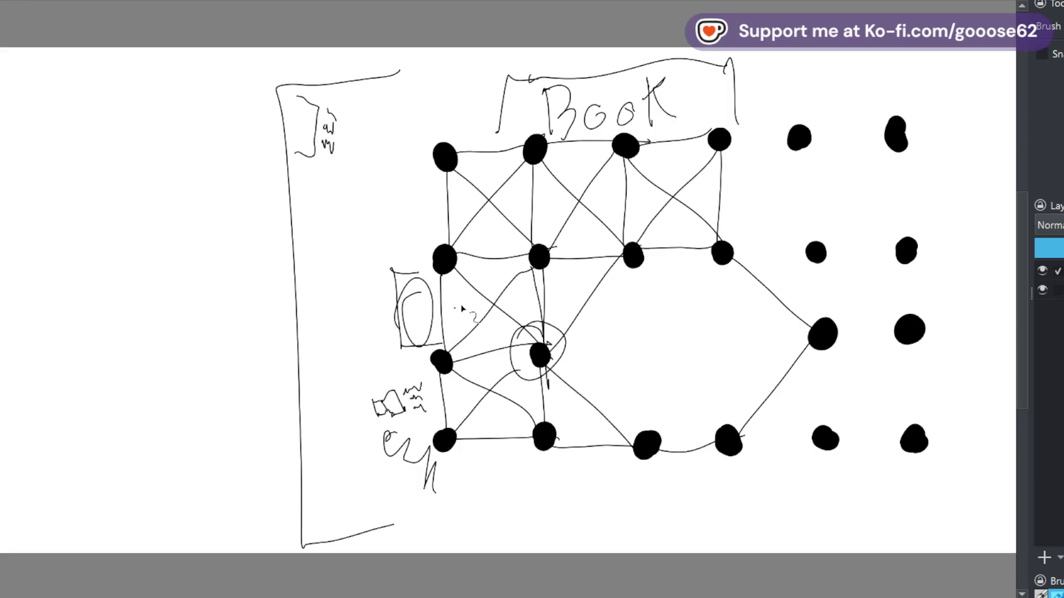
left_click_drag(433, 304, 536, 385)
Discard two trial strokes and draw a rectangle inside the right-hand node loop
left_click_drag(632, 304, 520, 274)
left_click_drag(467, 360, 473, 441)
key("ctrl+z")
key("ctrl+z")
mouse_move(605, 285)
left_mouse_down()
mouse_move(630, 390)
mouse_move(738, 300)
mouse_move(613, 290)
left_mouse_up()
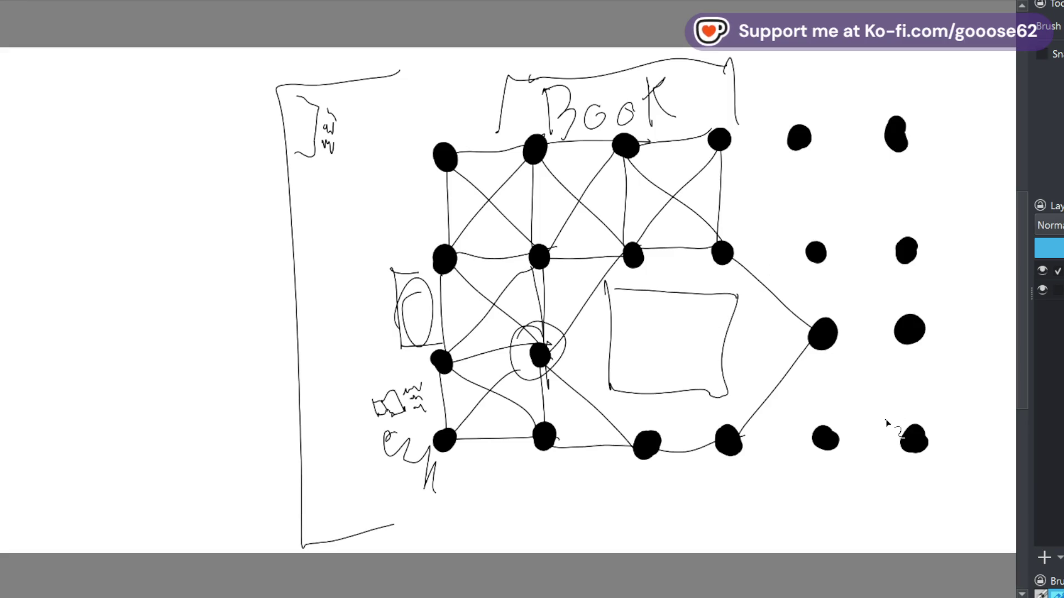
Try and undo a line and a C-shaped stroke, then start picking a new brush colour
left_click_drag(551, 354, 785, 317)
key("ctrl+z")
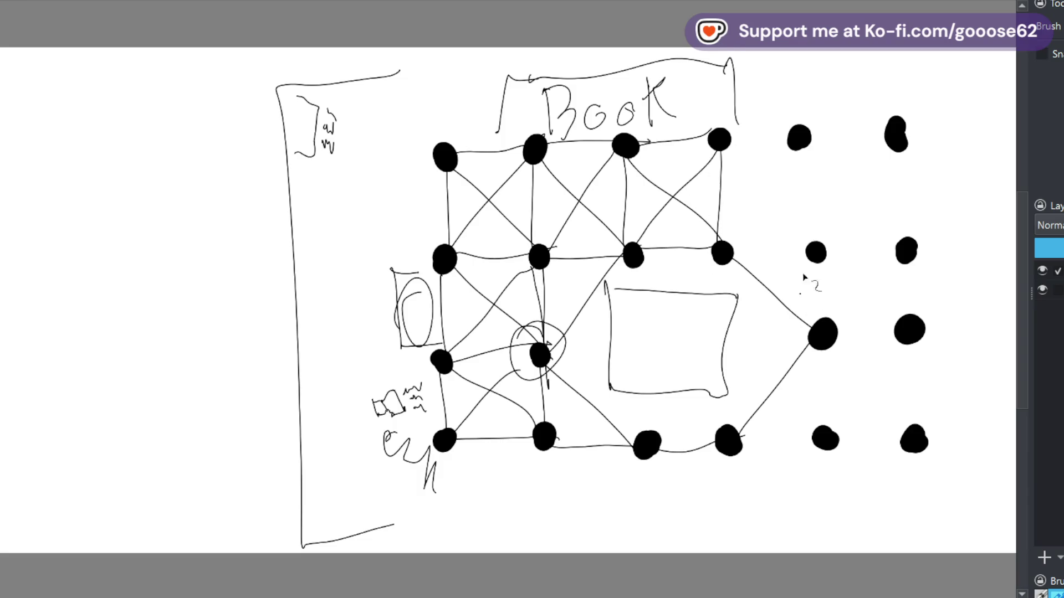
left_click_drag(861, 190, 865, 157)
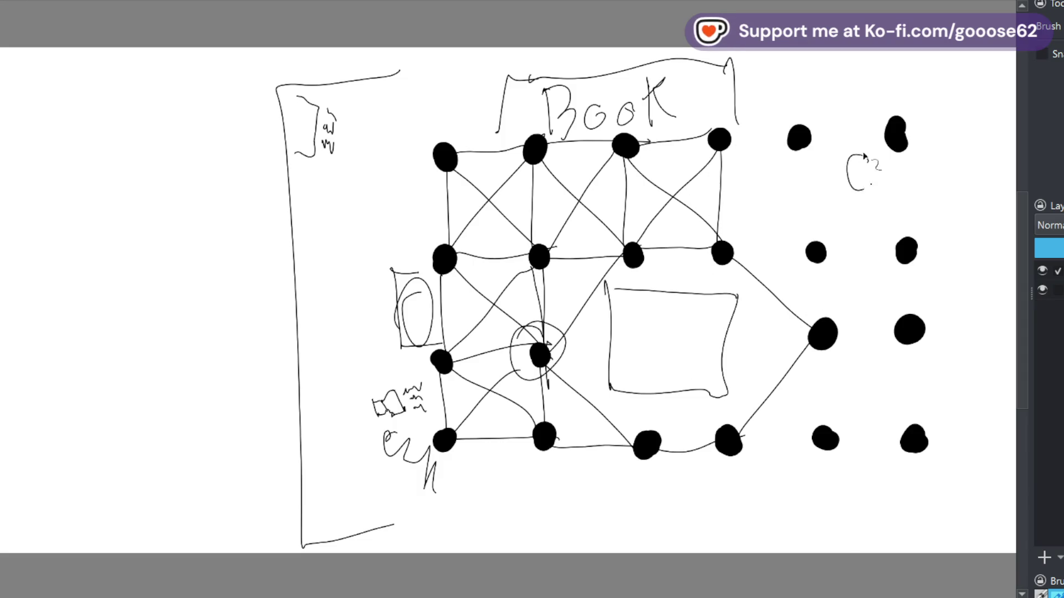
key("ctrl+z")
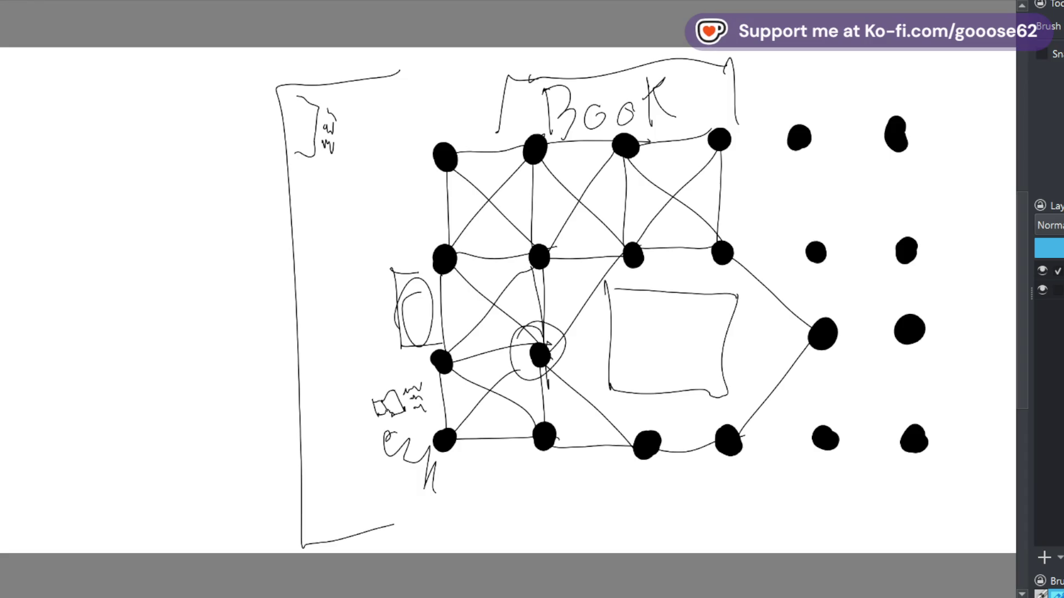
left_click(553, 204)
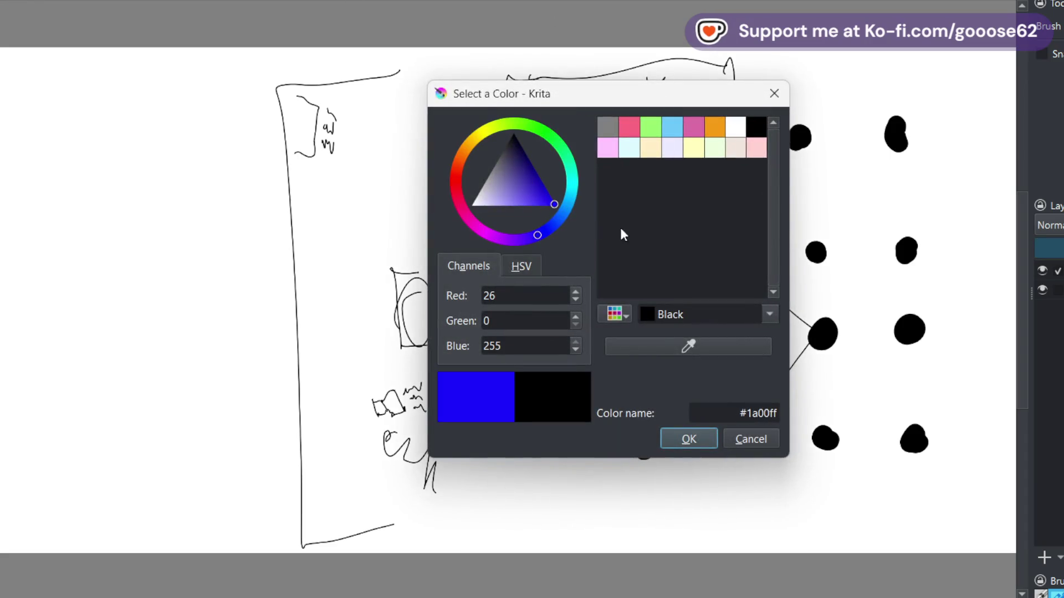
Set the brush colour to saturated red #ff0012, undoing a stray test mark
left_click(652, 128)
left_click_drag(580, 188, 456, 186)
left_click(554, 204)
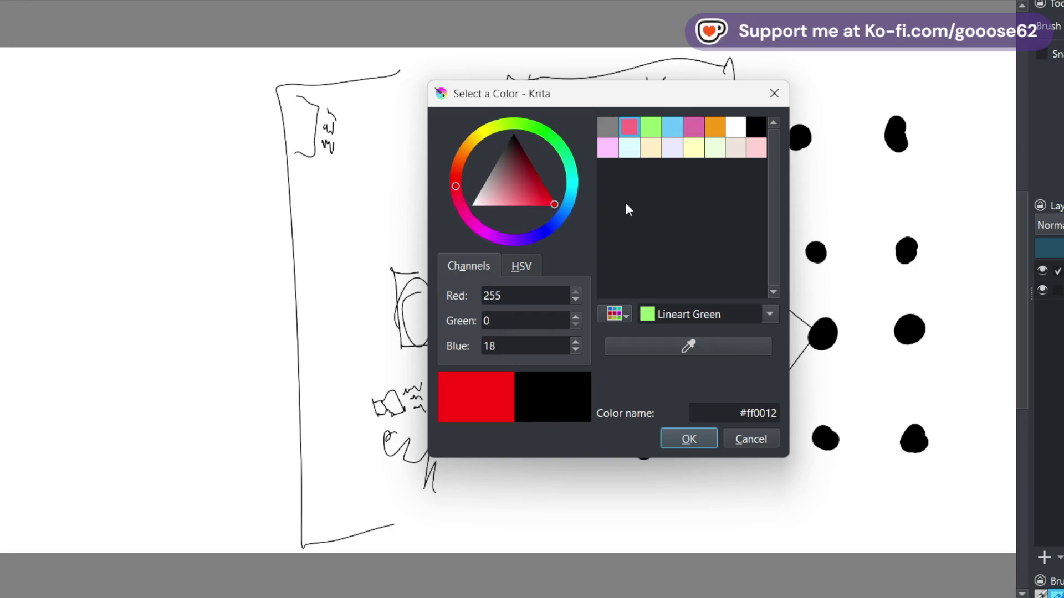
left_click(959, 254)
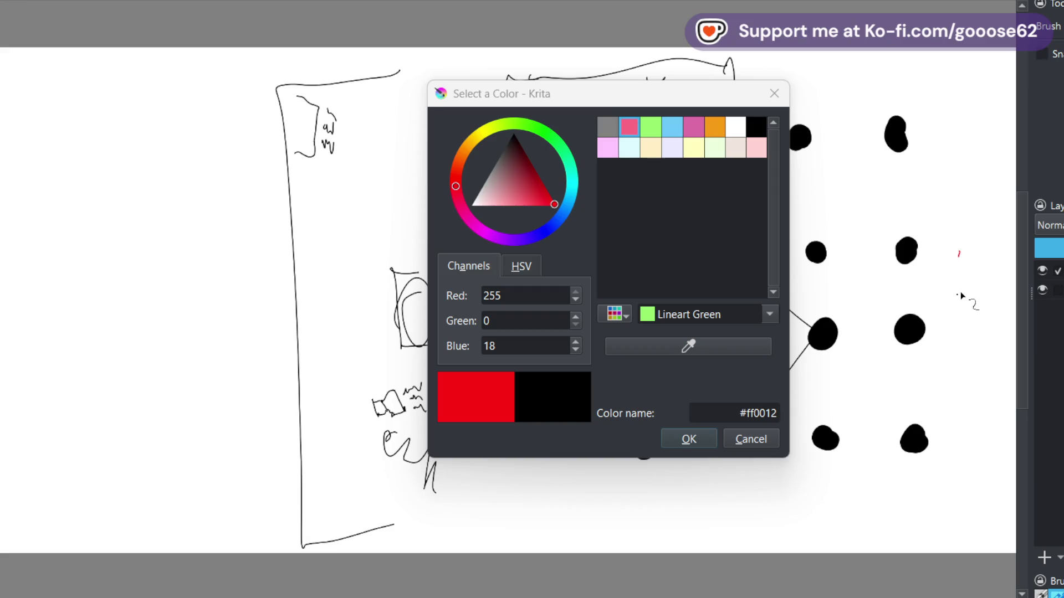
left_click(748, 440)
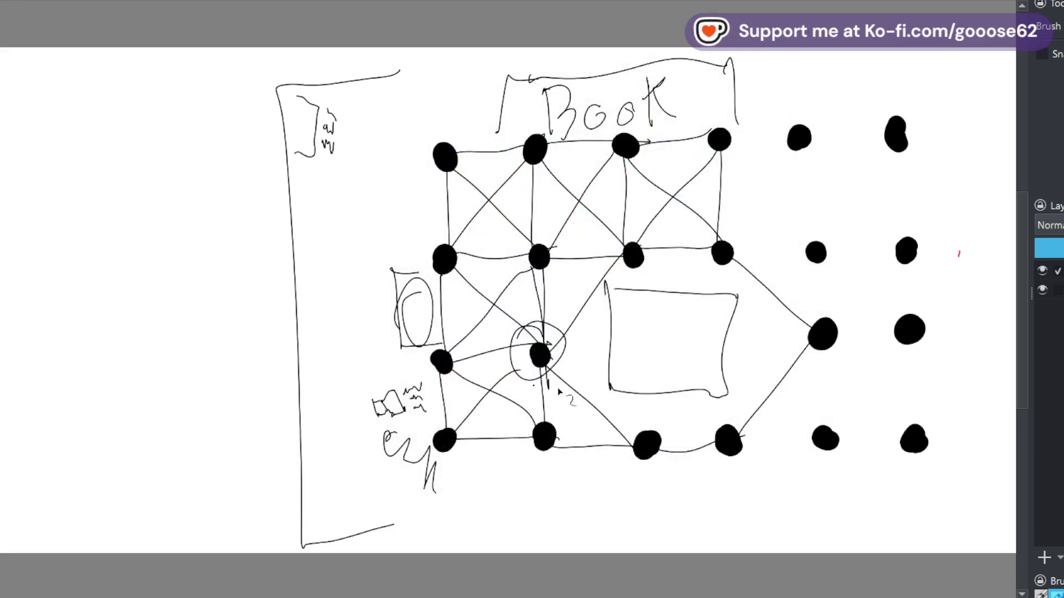
key("ctrl+z")
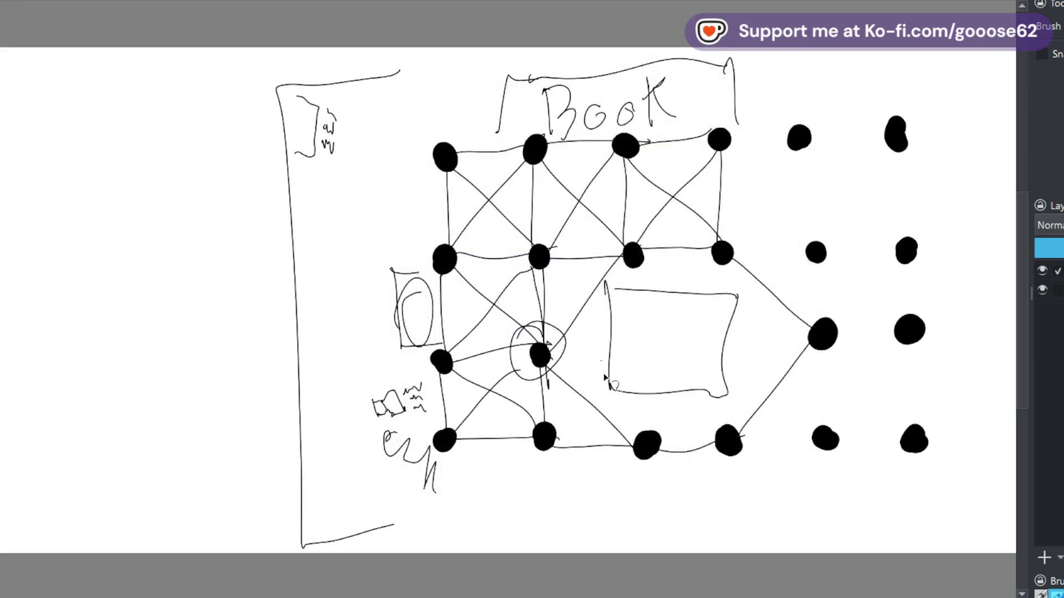
Draw red lines from the circled node to the rectangle and a red circle around it
left_click_drag(542, 360, 632, 413)
mouse_move(542, 356)
left_mouse_down()
mouse_move(628, 305)
mouse_move(636, 417)
left_mouse_up()
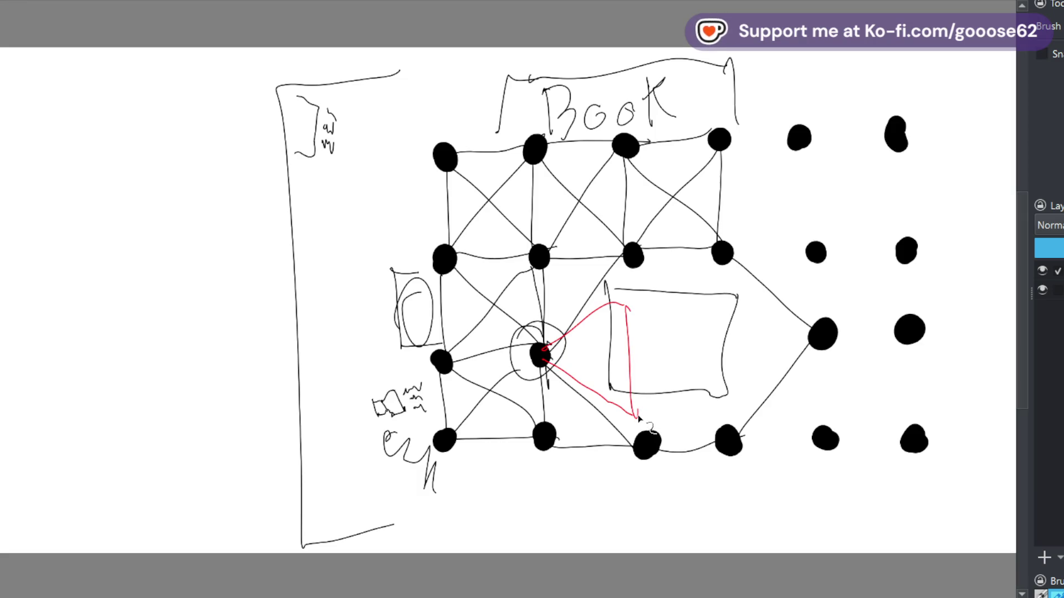
left_click_drag(548, 266, 636, 264)
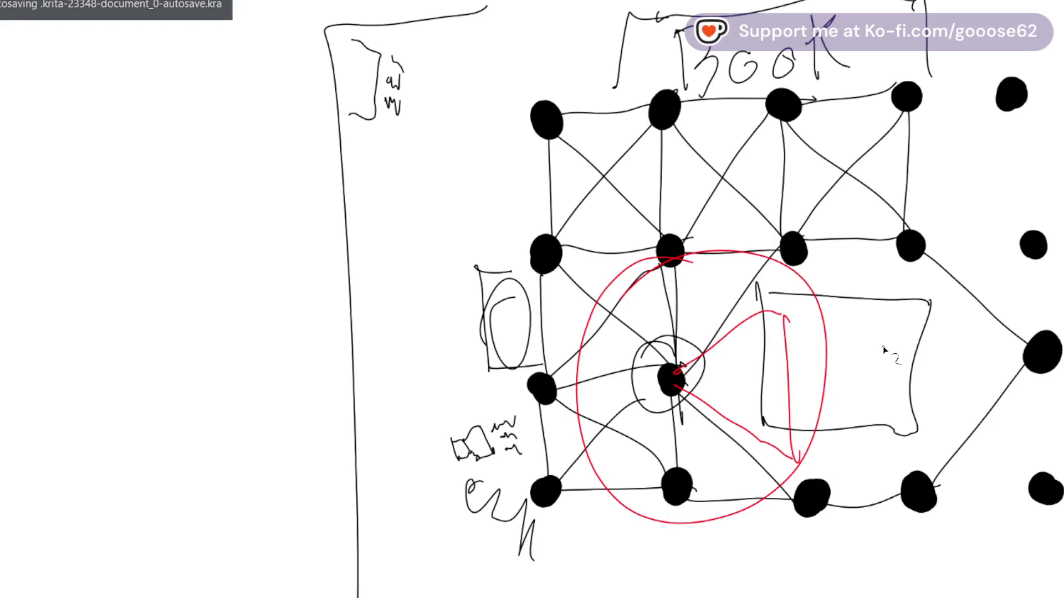
Undo the red circle, cancel closing the drawing and zoom out to the whole canvas
key("ctrl+z")
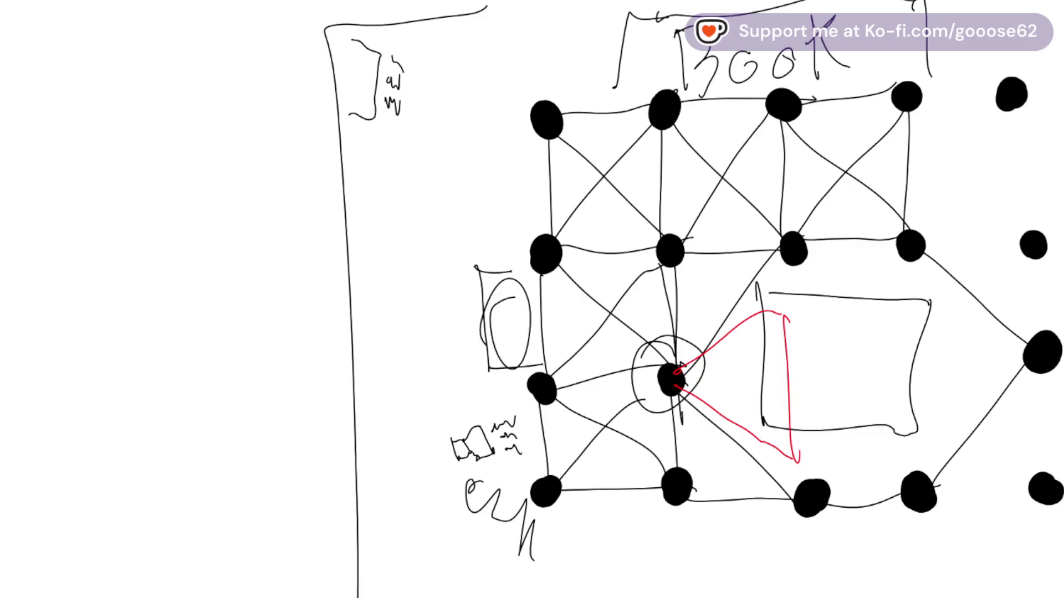
key("ctrl+w")
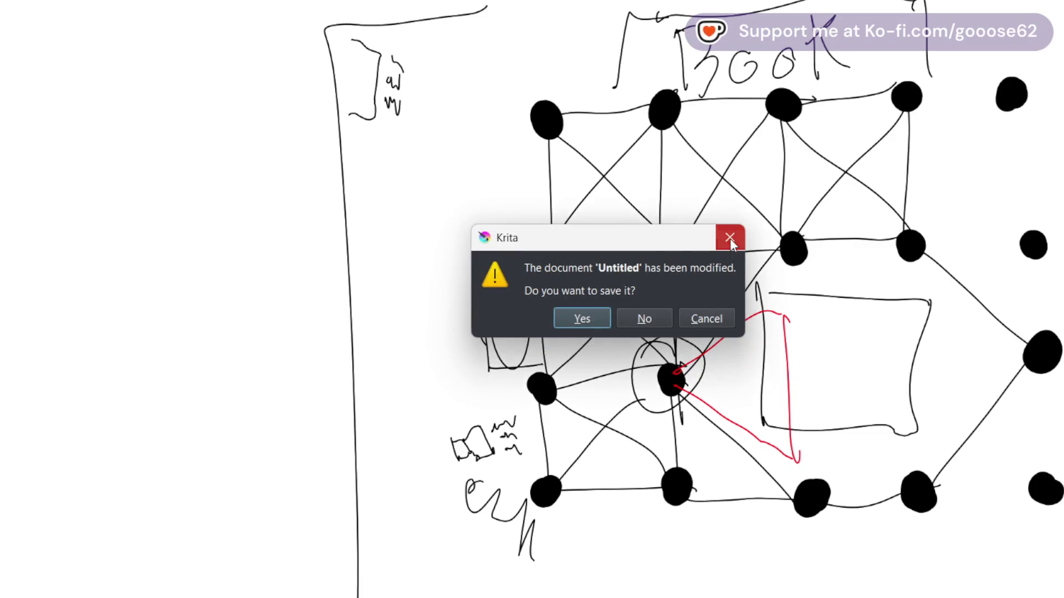
left_click(730, 238)
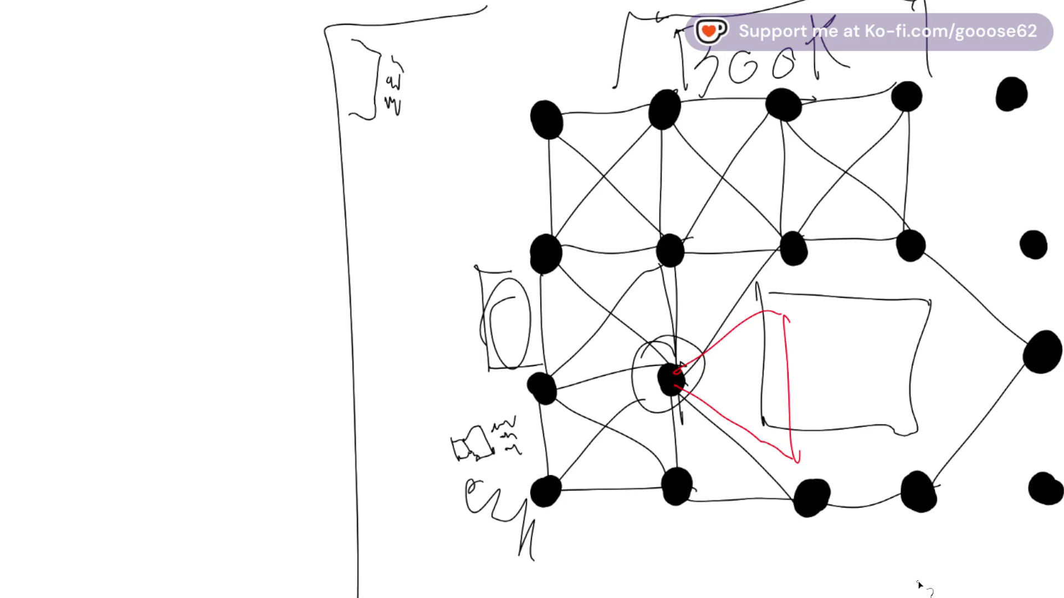
key("3")
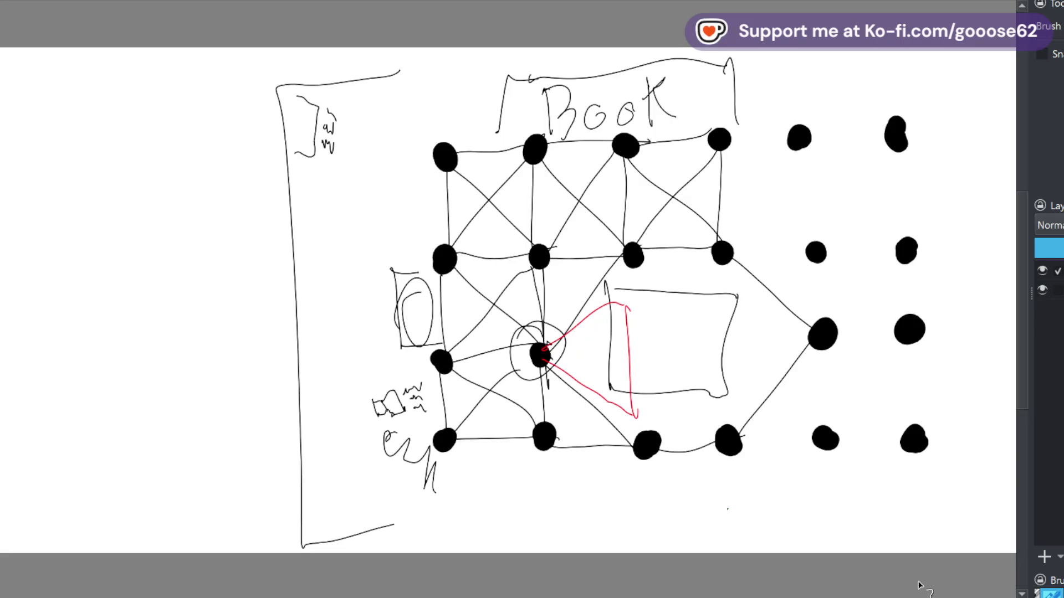
Switch from Krita toward the Obsidian Text Control Function canvas
key("Tab")
key("Tab")
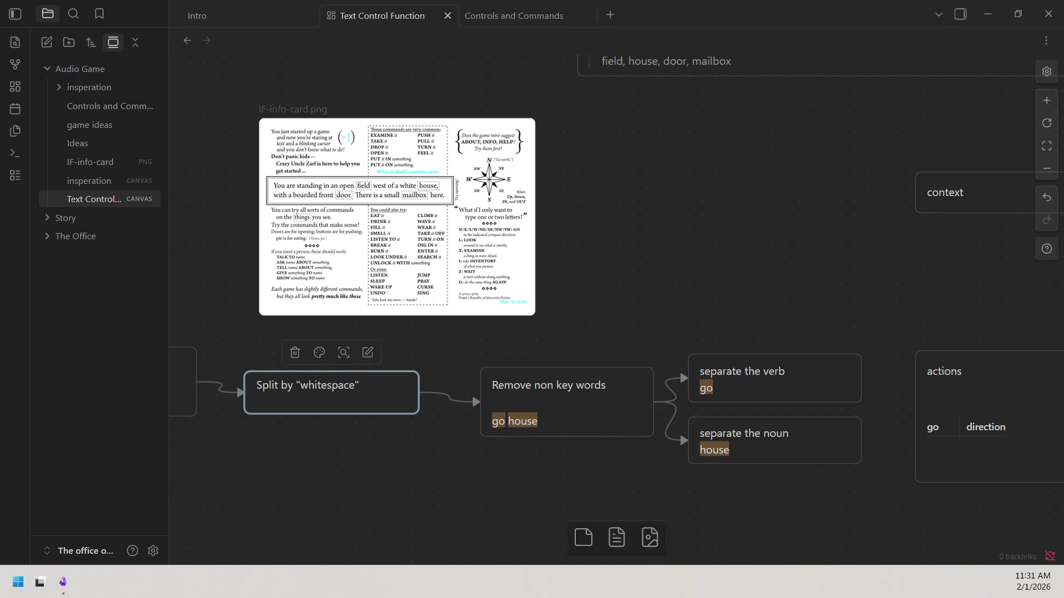
key("super+d")
key("super+d")
key("super+d")
key("super+d")
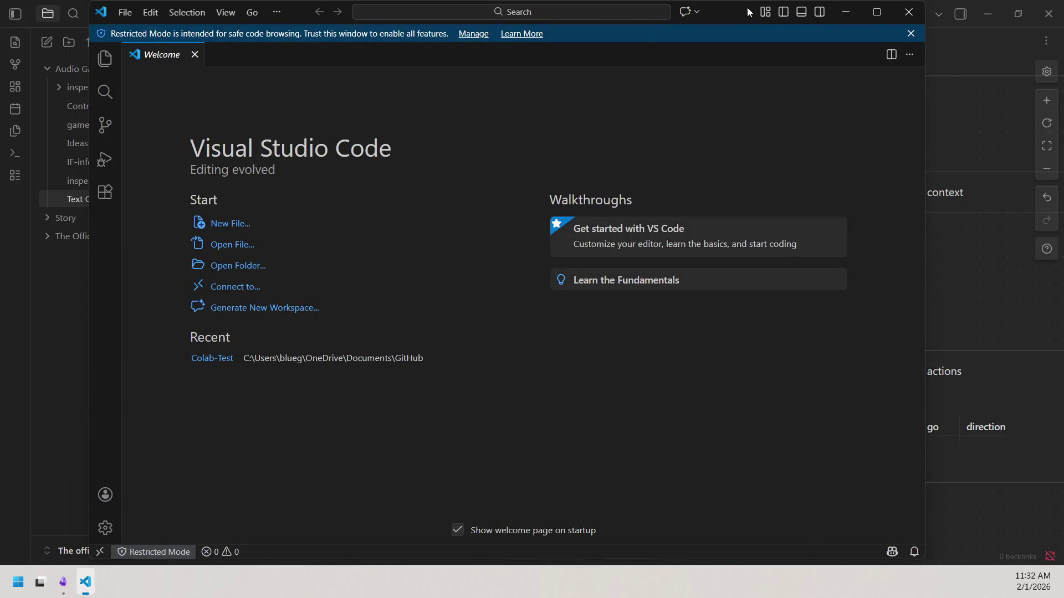
Close the Visual Studio Code window to return to the Obsidian flowchart canvas
key("alt+F4")
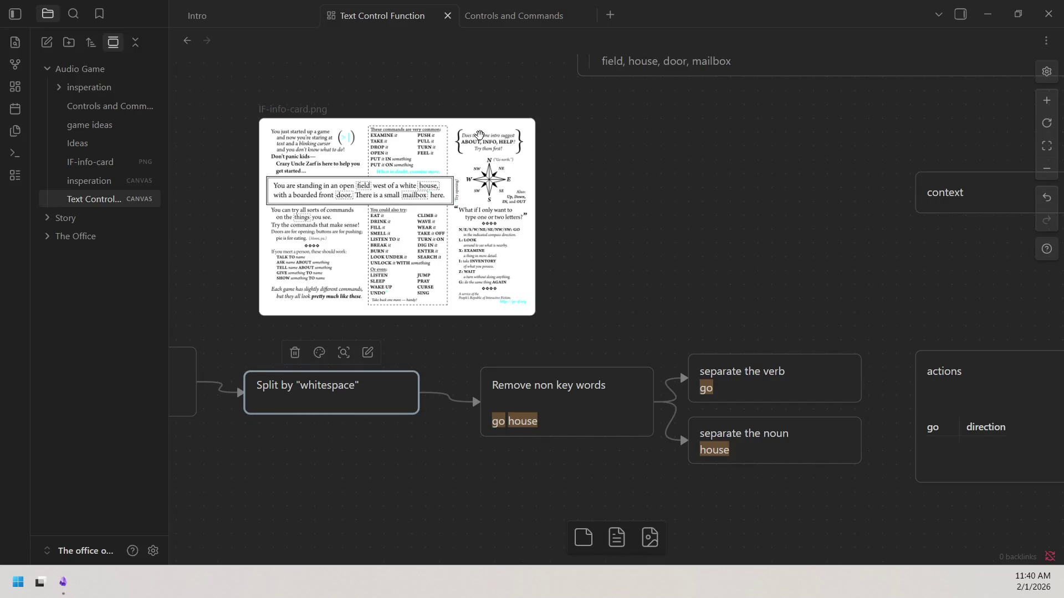
scroll(688, 149, "up", 2)
scroll(606, 375, "down", 1)
scroll(606, 375, "down", 1)
scroll(554, 350, "right", 1)
scroll(511, 340, "right", 1)
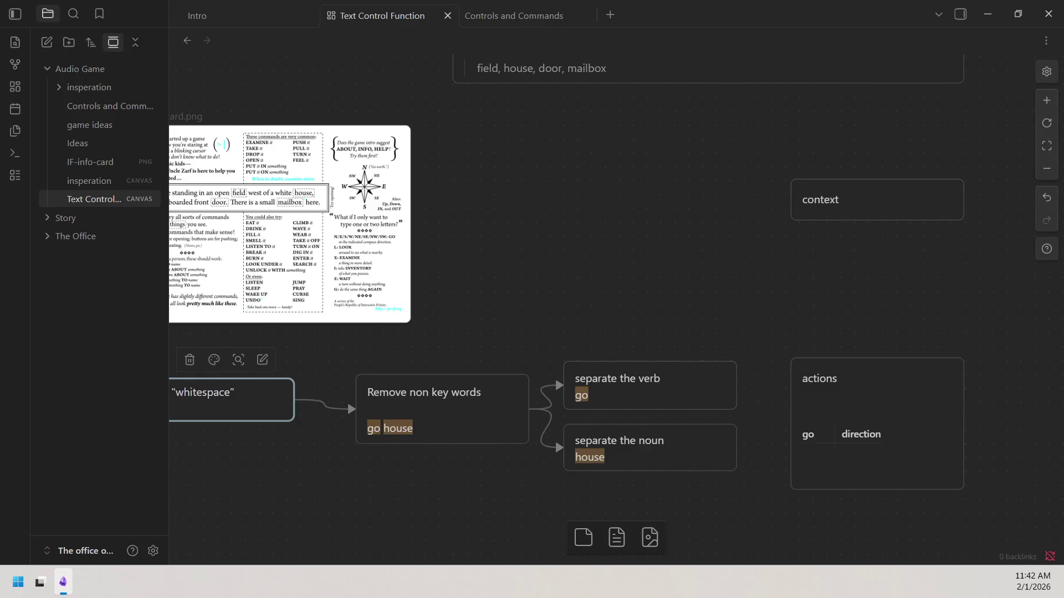
scroll(463, 237, "right", 2)
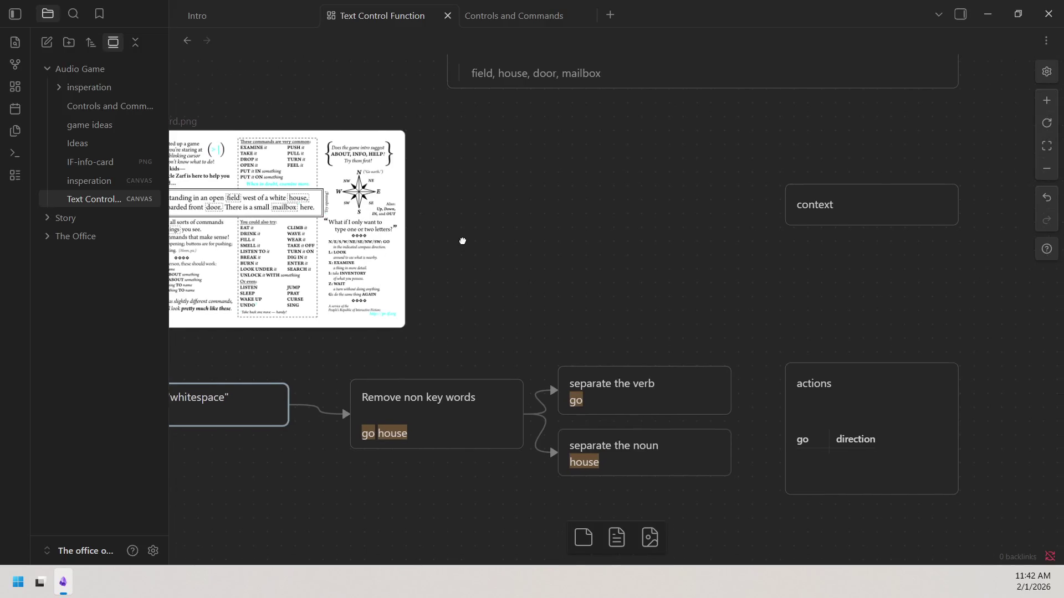
Select the 'context' card and place the caret after the word to edit it
left_click(807, 176)
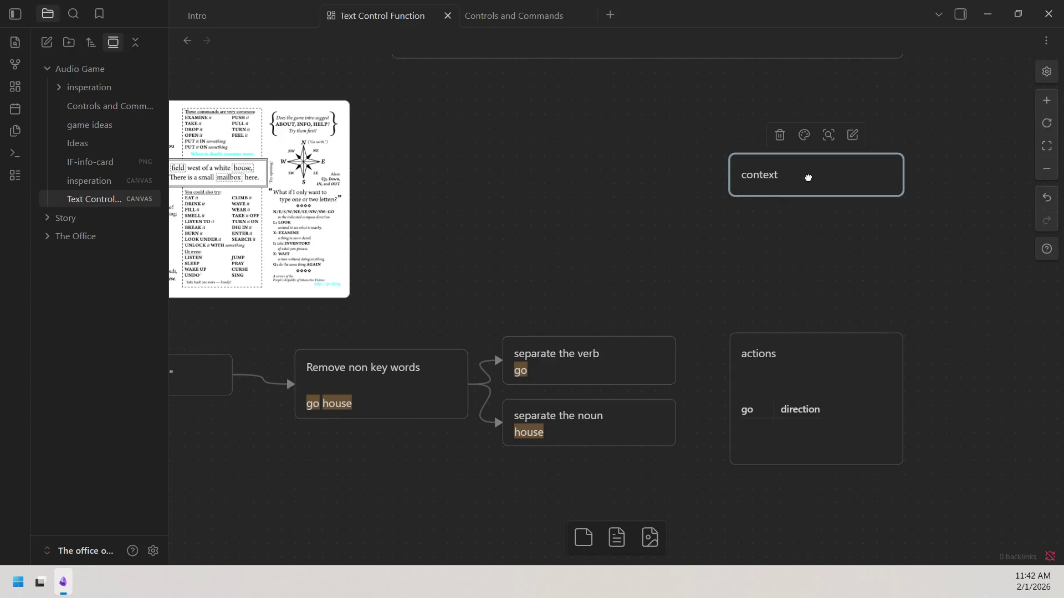
left_click(802, 178)
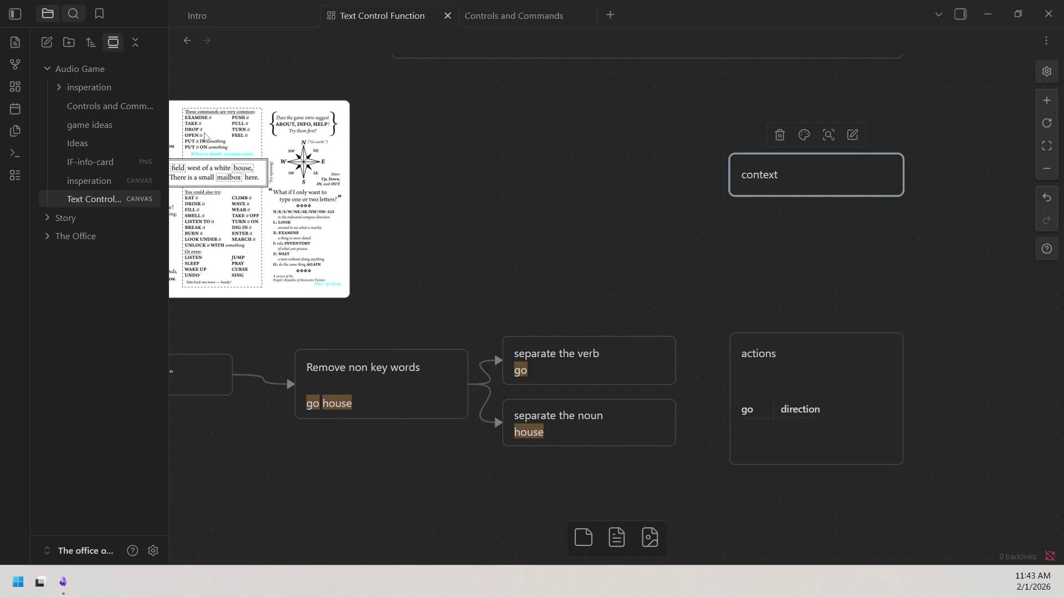
left_click(814, 173)
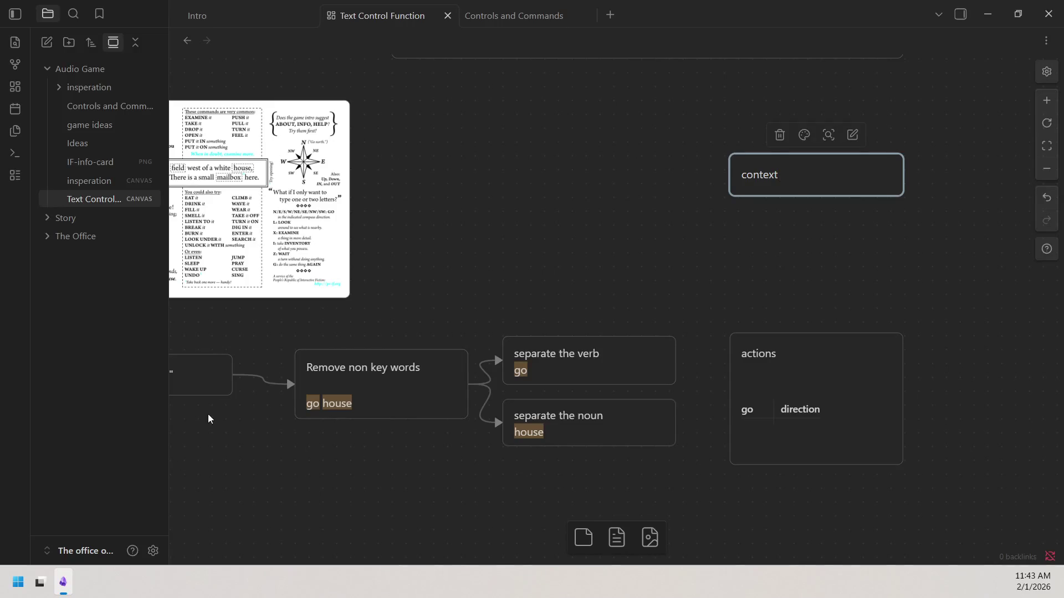
scroll(740, 249, "right", 3)
scroll(740, 250, "right", 2)
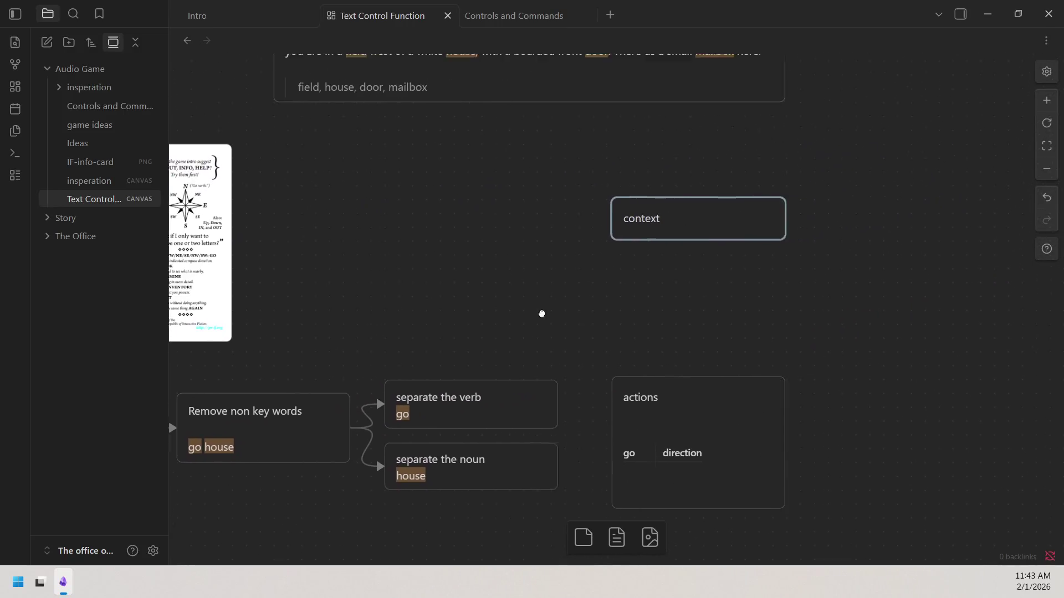
scroll(541, 311, "right", 1)
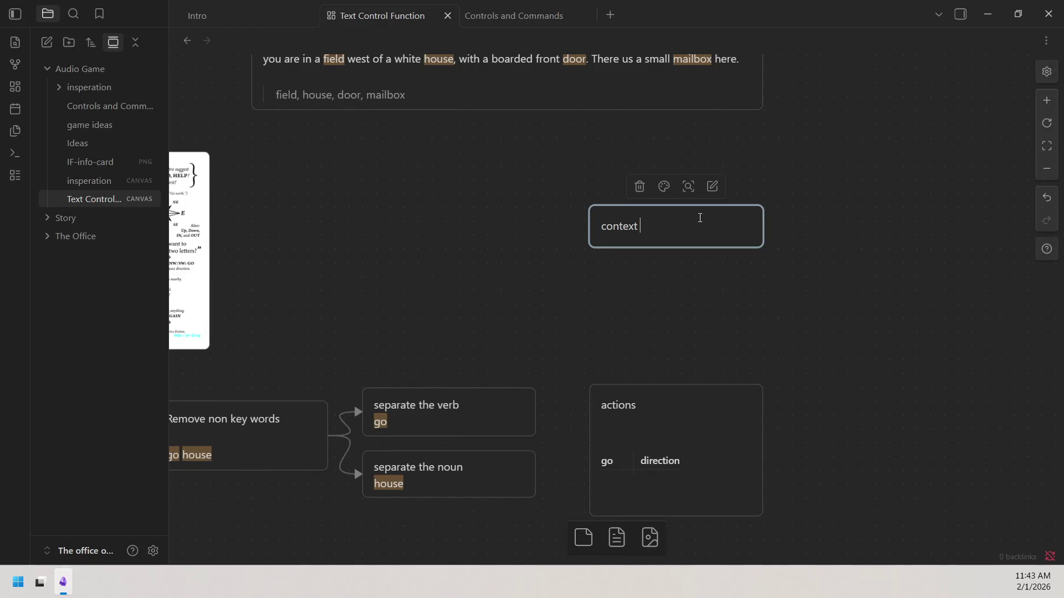
type("memory")
Move the renamed 'context memory' card left and add a line for the context-removal rule
left_click(852, 297)
left_click_drag(706, 212, 464, 216)
double_click(476, 237)
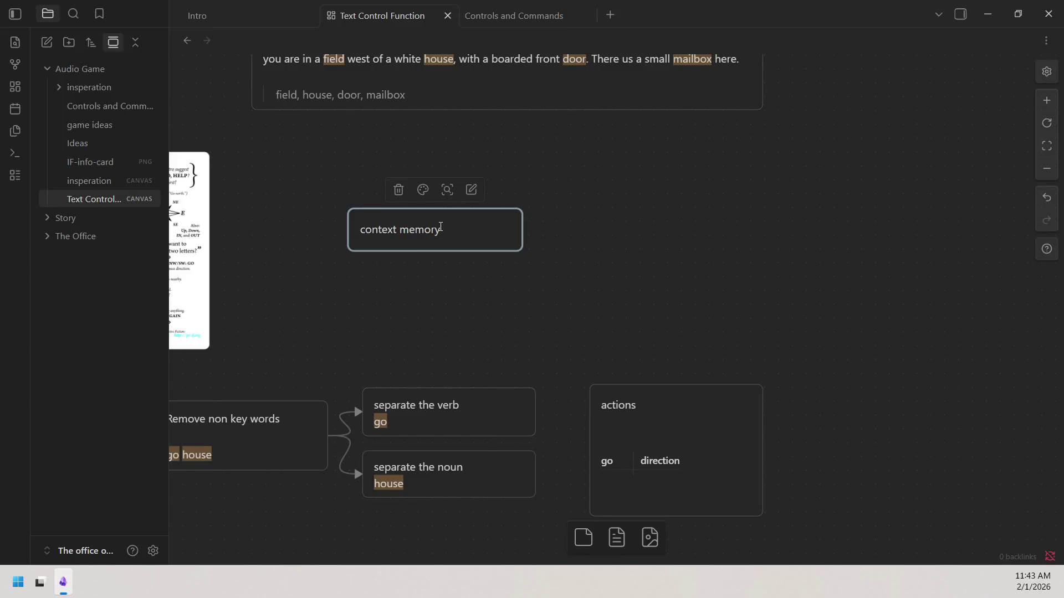
key("Return")
type("if t")
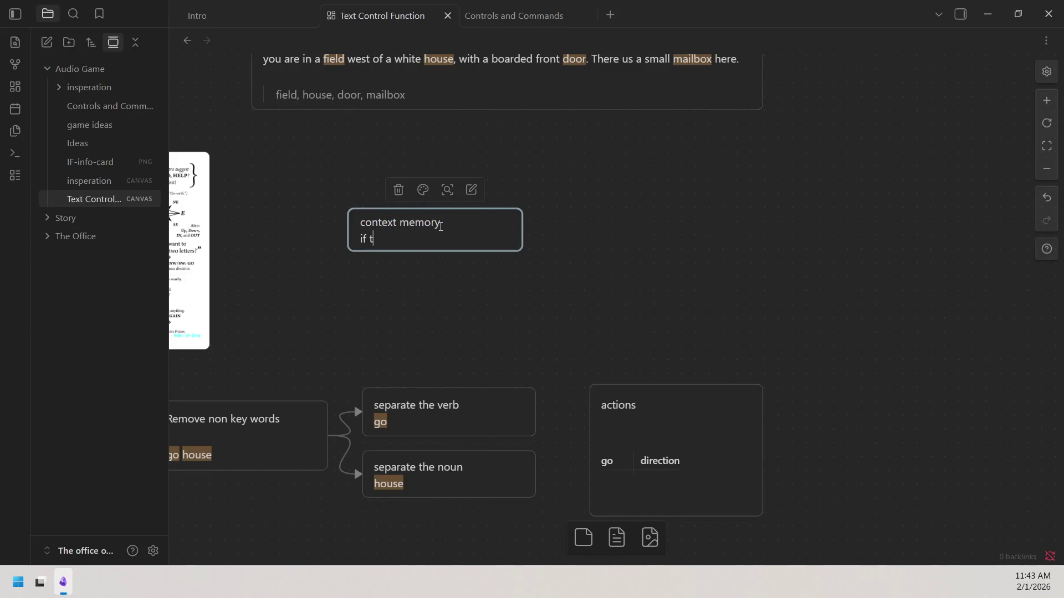
key("BackSpace")
type("any conte")
type("xt is")
type(" changed,, ")
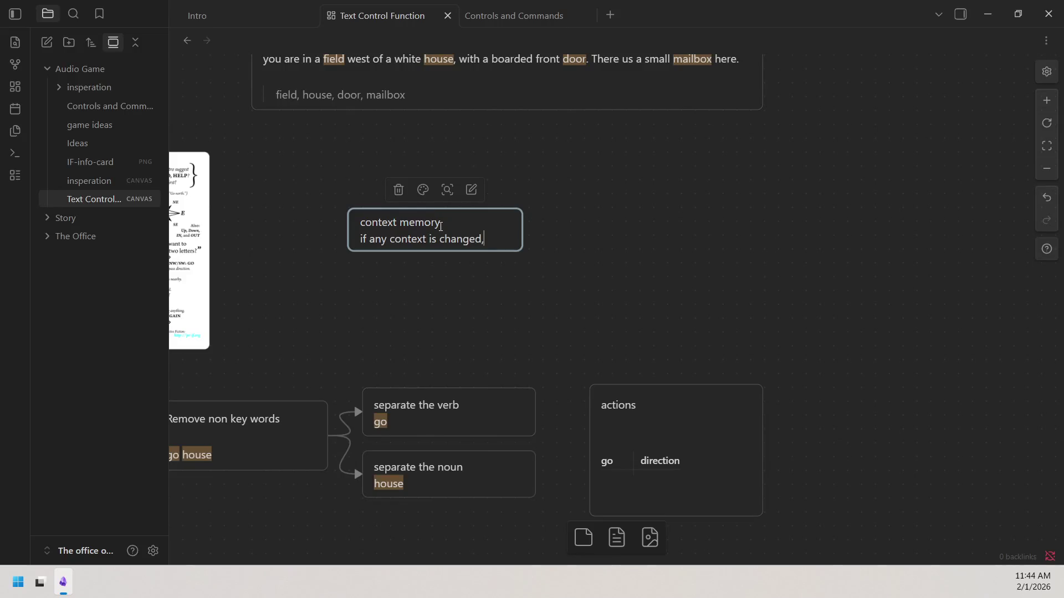
type("out of range,")
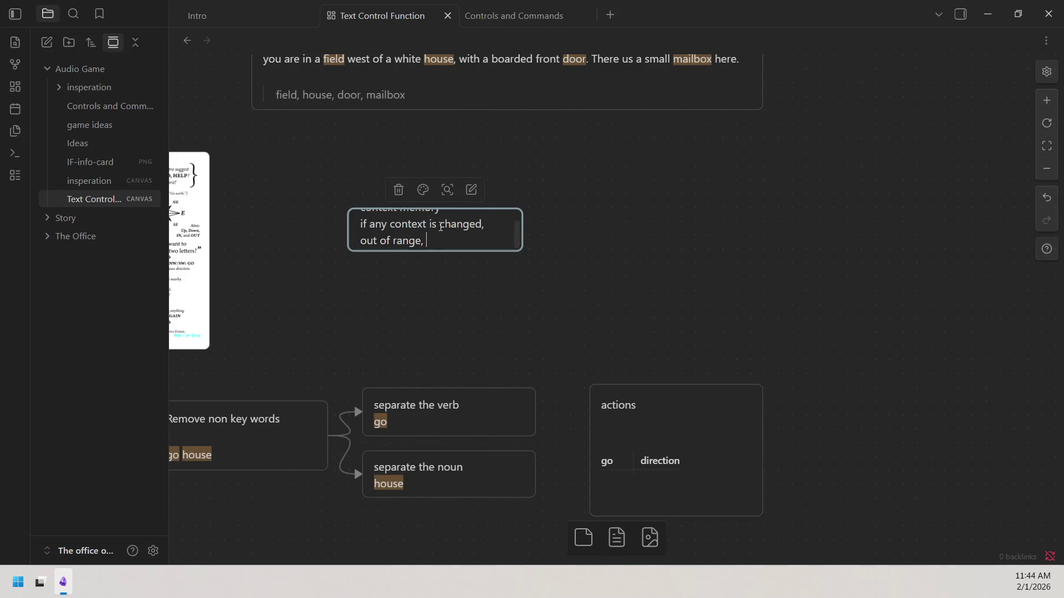
type(" or ")
type("used")
type(".the contec")
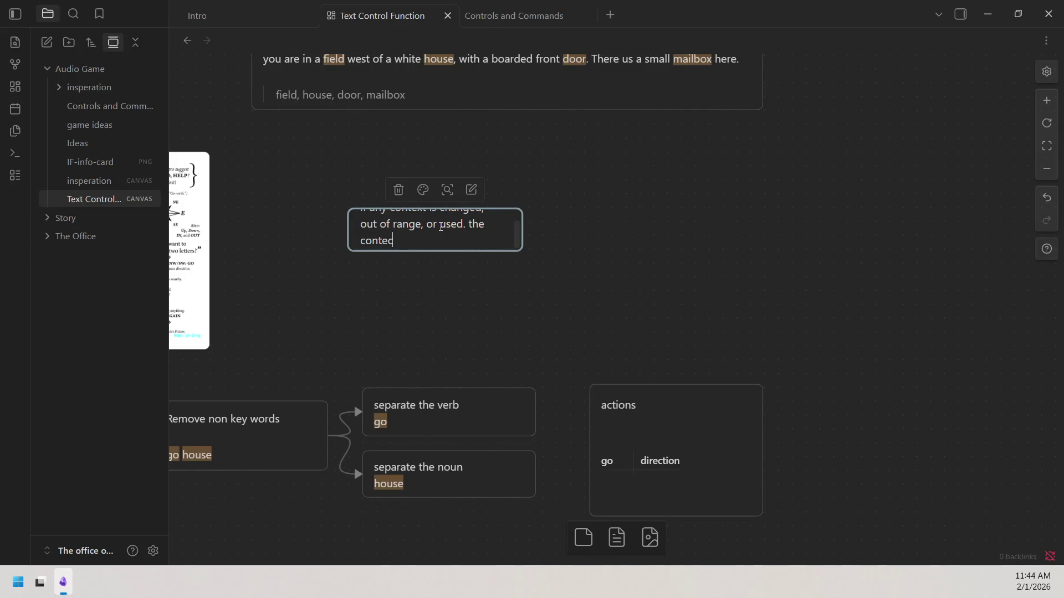
type("t")
type(" is removed")
Enlarge the card so the full removal rule text shows, then reselect it
left_click_drag(497, 251, 495, 297)
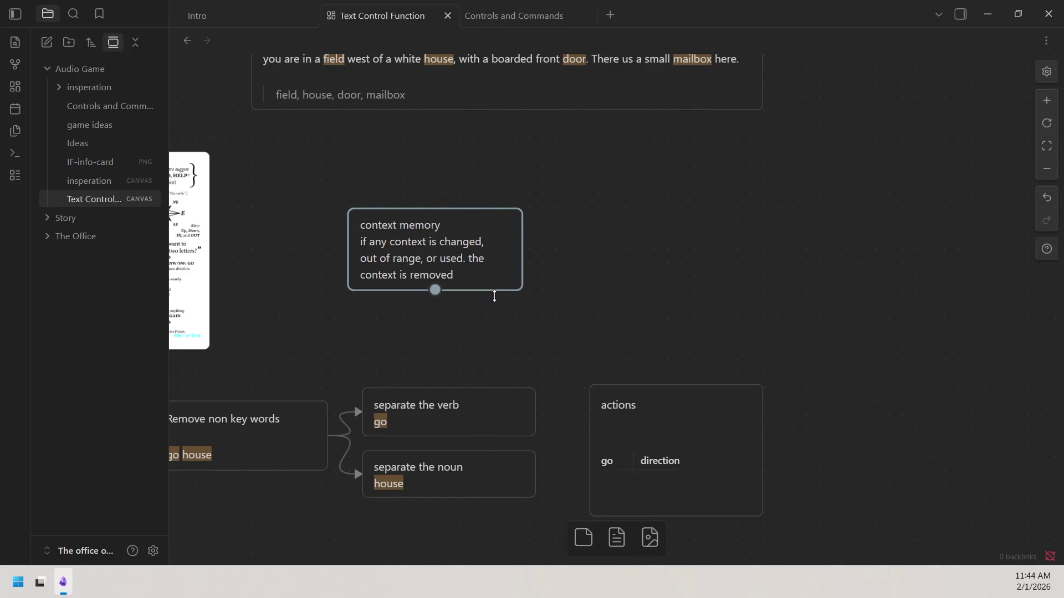
left_click(565, 252)
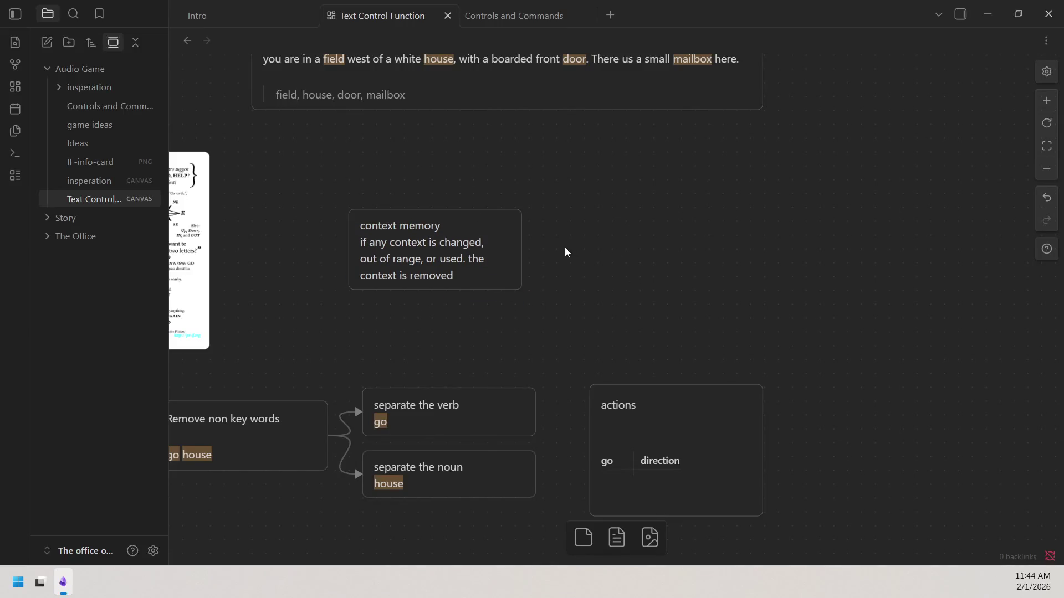
left_click(419, 238)
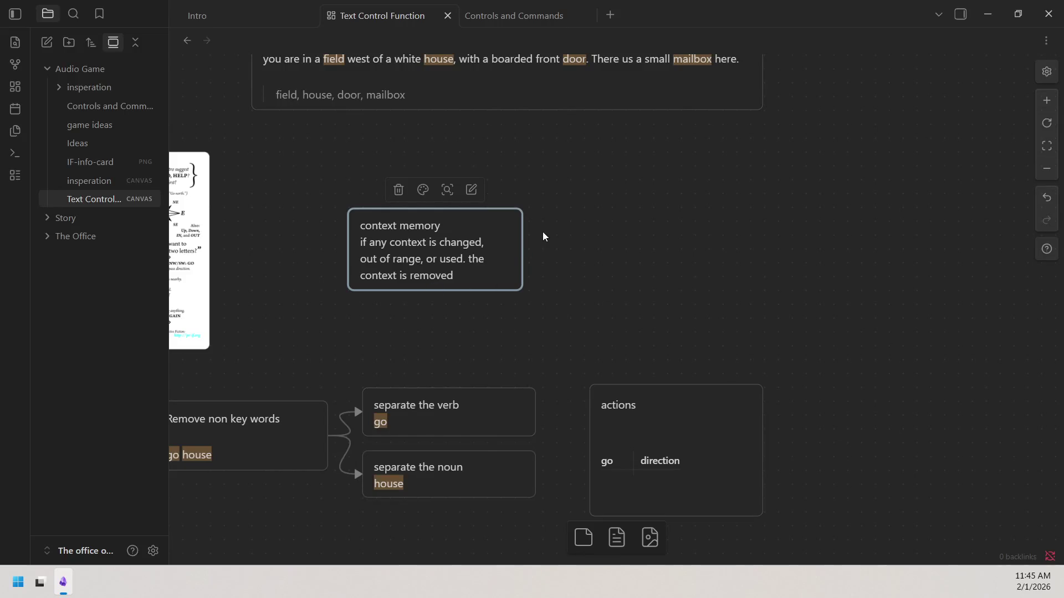
Bring up the canvas options on the empty space beside the context memory card
right_click(579, 222)
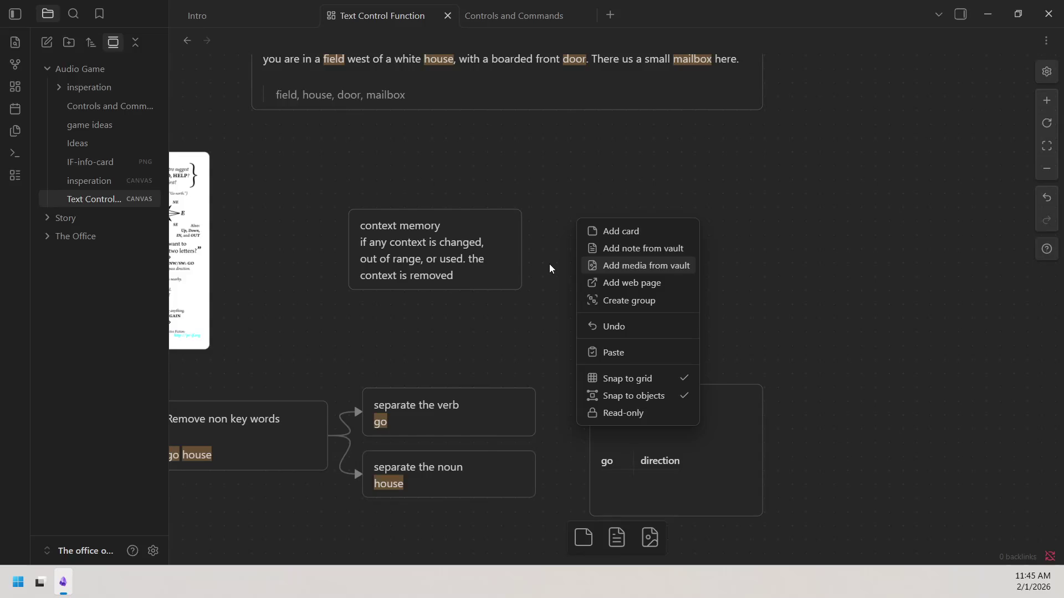
Add a blank card beside context memory, then discard it by deselecting
left_click(640, 232)
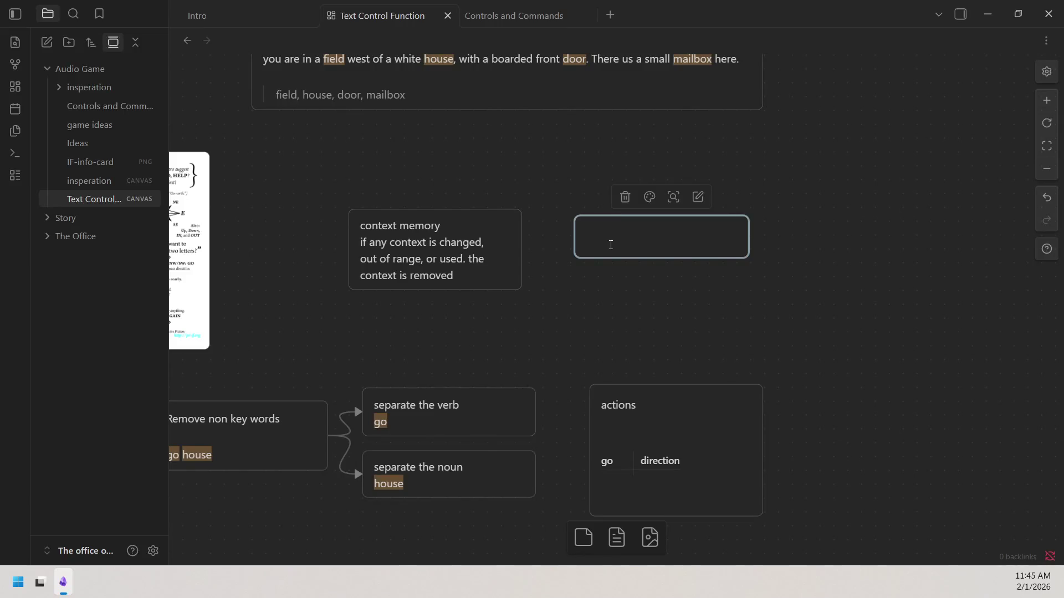
left_click(623, 196)
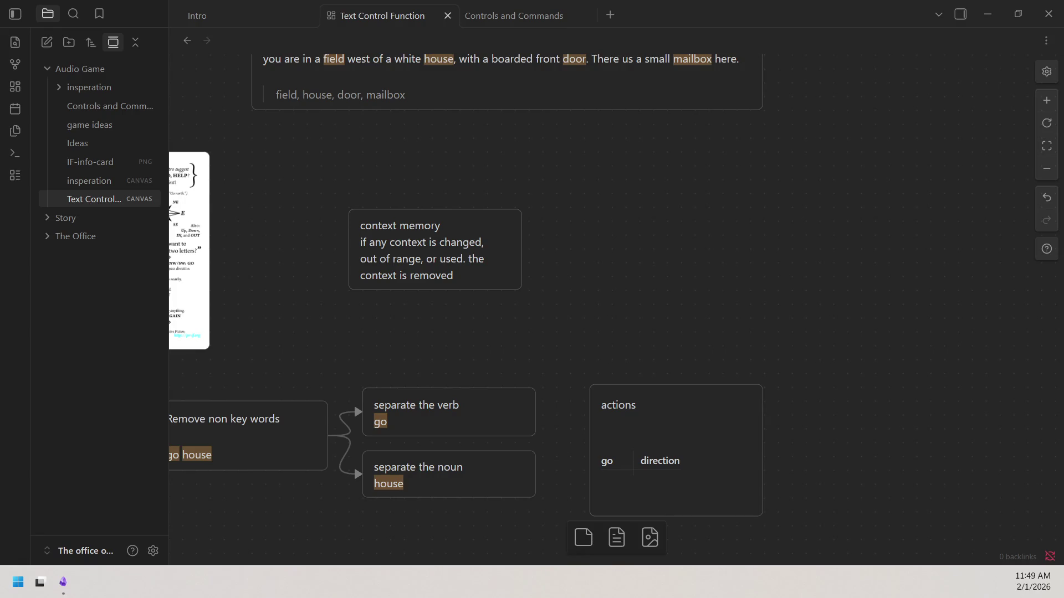
Pan across the IF-info-card image and field description, then go to the Ideas note
mouse_move(793, 137)
left_mouse_down()
mouse_move(794, 174)
mouse_move(847, 233)
mouse_move(1040, 166)
left_mouse_up()
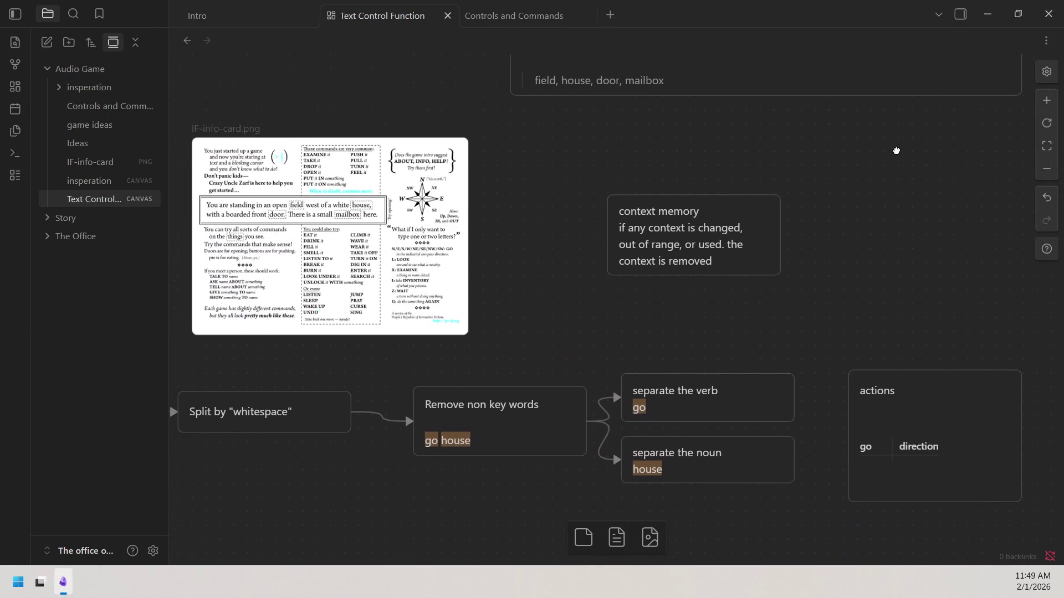
scroll(895, 151, "down", 2)
scroll(895, 117, "up", 2)
mouse_move(888, 114)
left_mouse_down()
mouse_move(715, 35)
mouse_move(534, 156)
mouse_move(591, 97)
left_mouse_up()
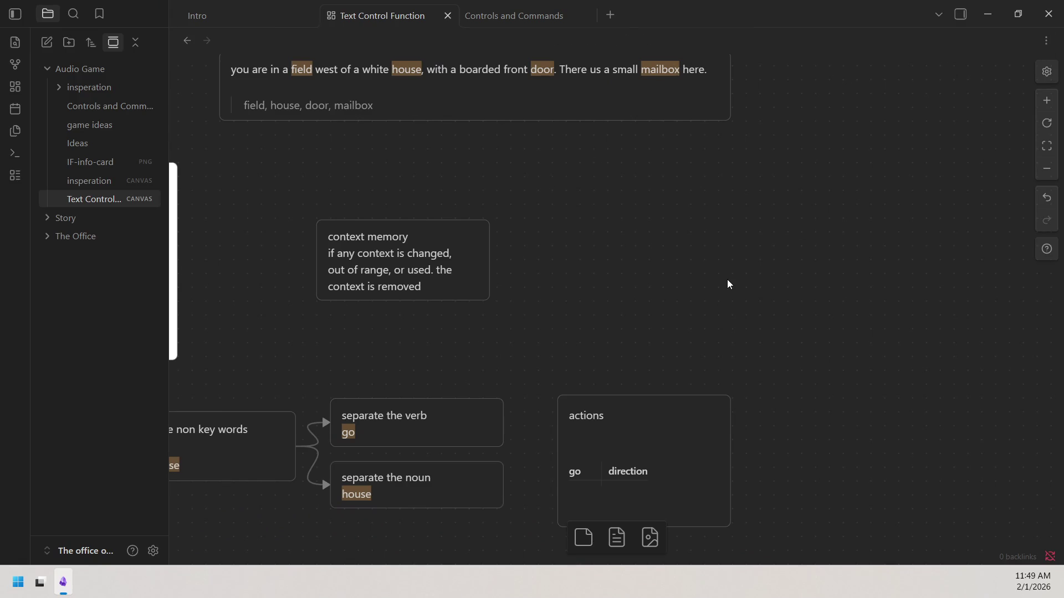
left_click(83, 143)
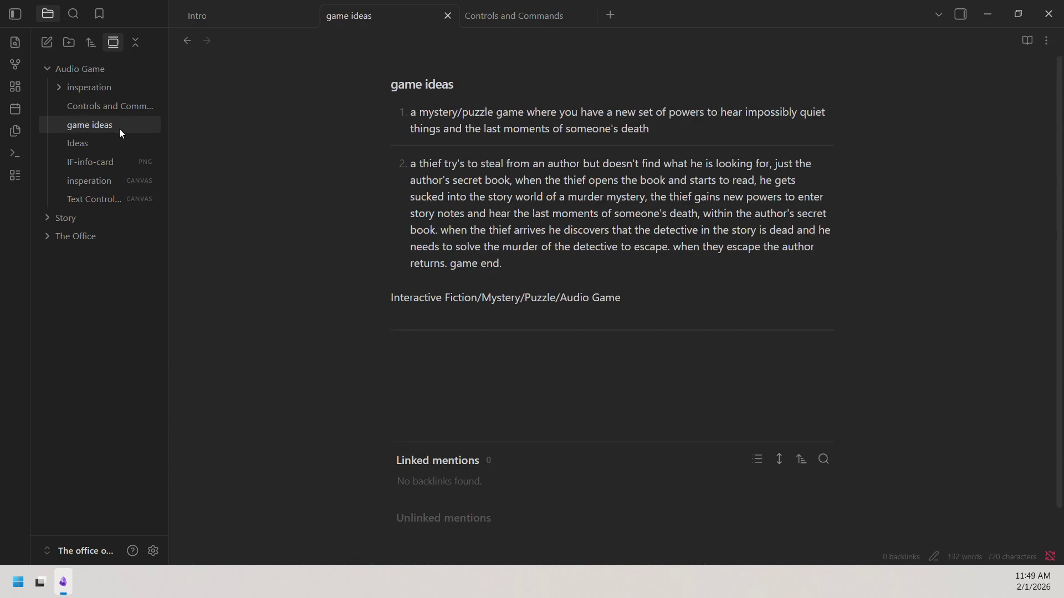
Review the movement and interaction tables, trial-editing the 'w' cell and restoring it unchanged
left_click(106, 105)
scroll(672, 300, "down", 3)
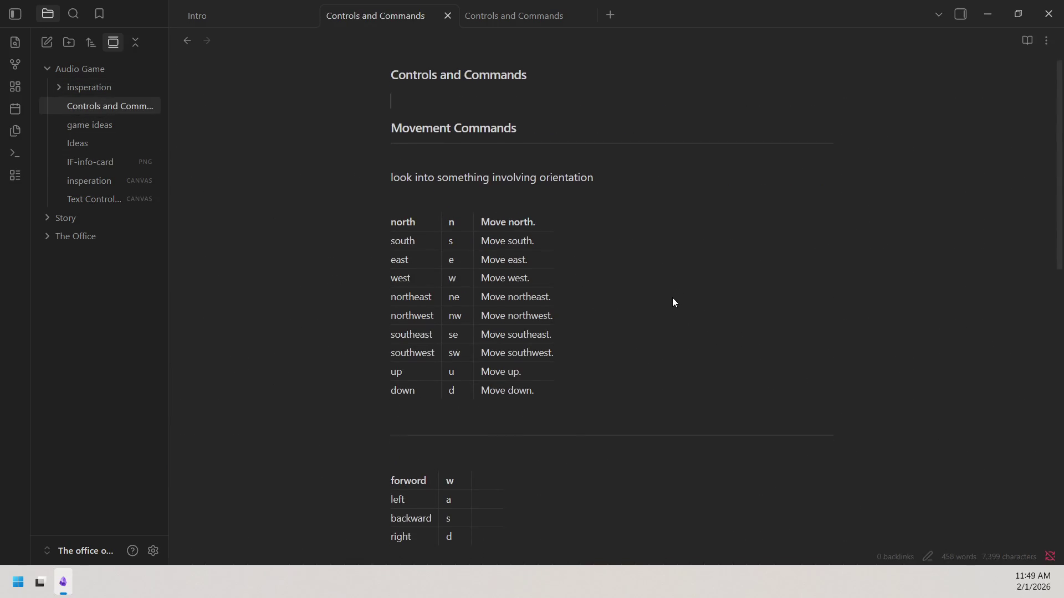
scroll(652, 305, "down", 2)
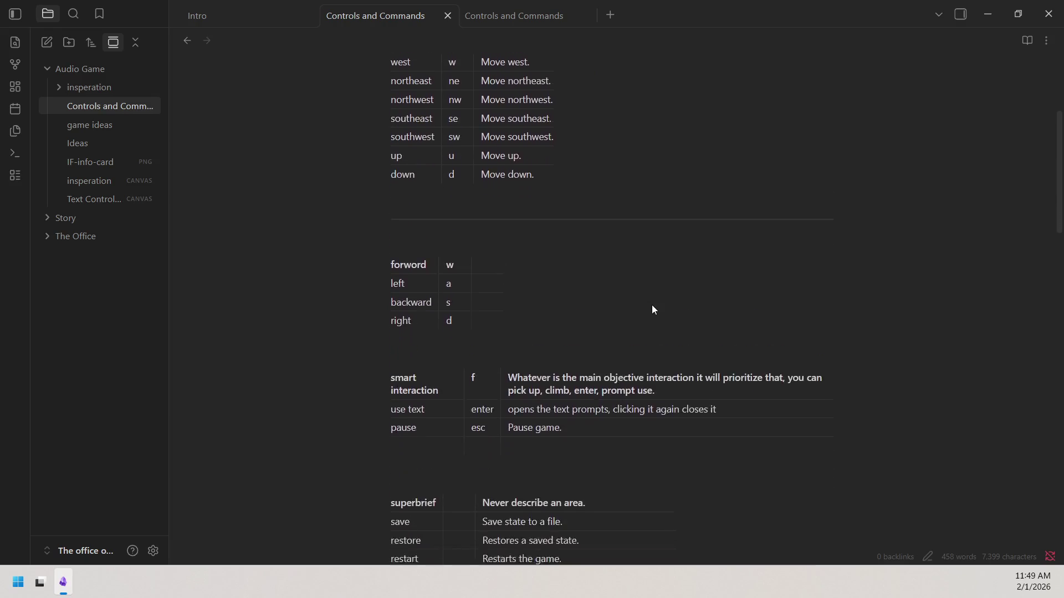
scroll(653, 305, "down", 2)
scroll(613, 295, "down", 2)
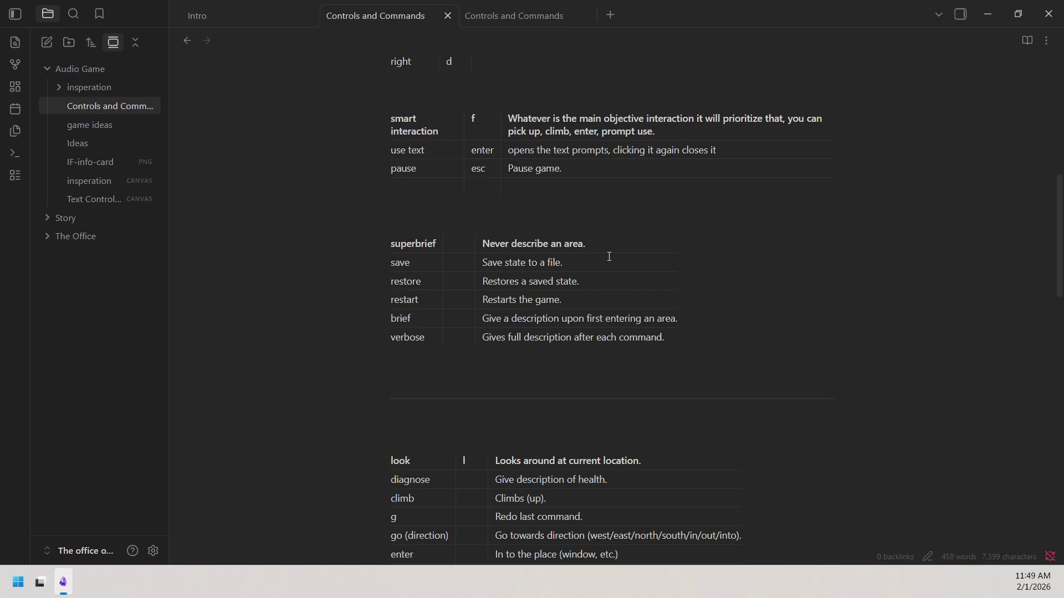
scroll(609, 256, "down", 1)
scroll(614, 310, "down", 2)
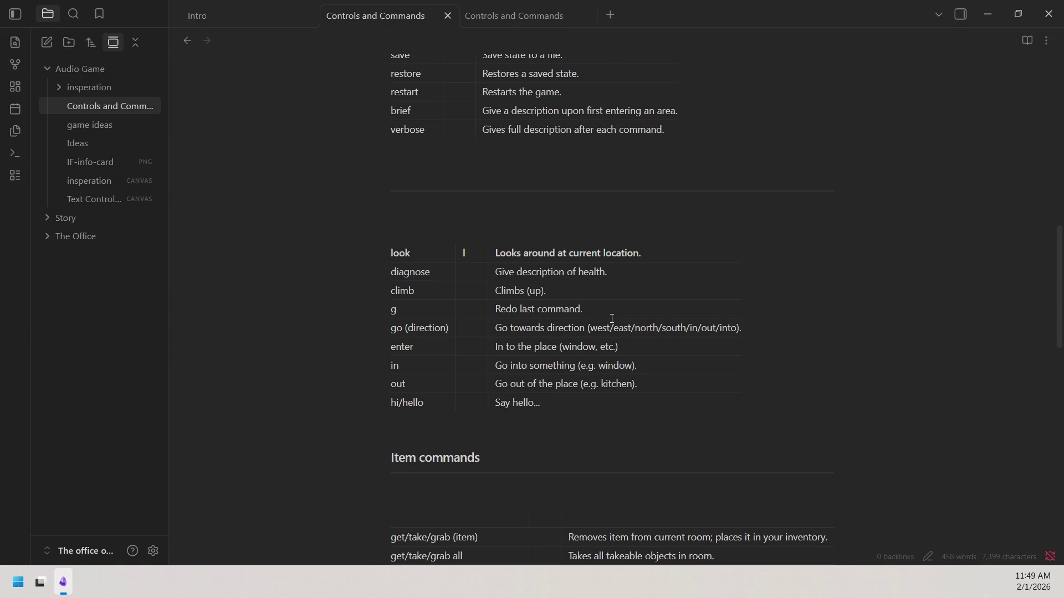
scroll(612, 318, "up", 5)
scroll(611, 318, "up", 2)
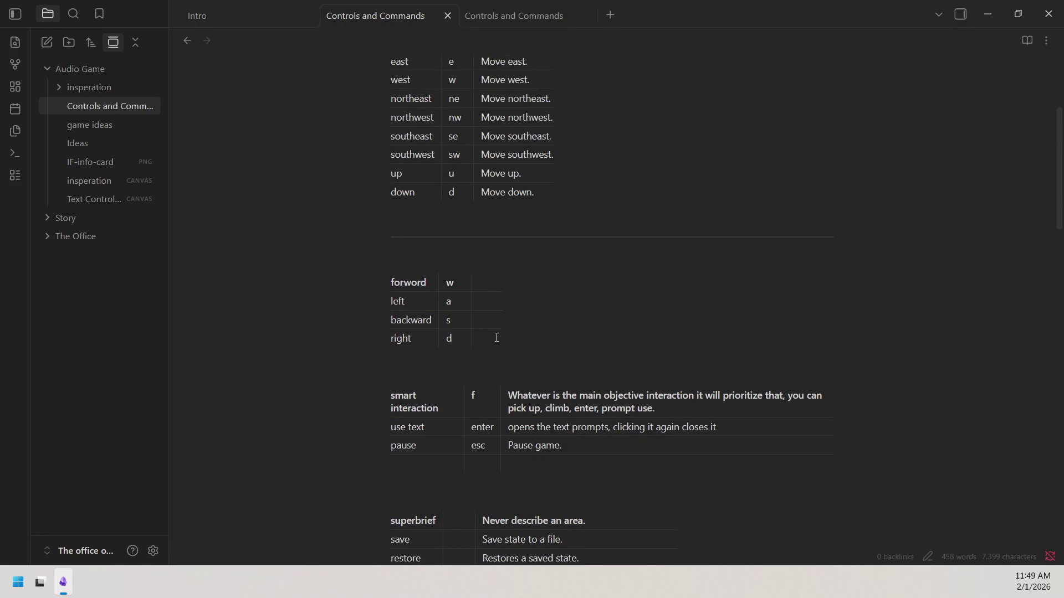
left_click_drag(461, 289, 445, 289)
type("a")
key("BackSpace")
type("w")
scroll(481, 347, "down", 2)
left_click_drag(389, 288, 514, 289)
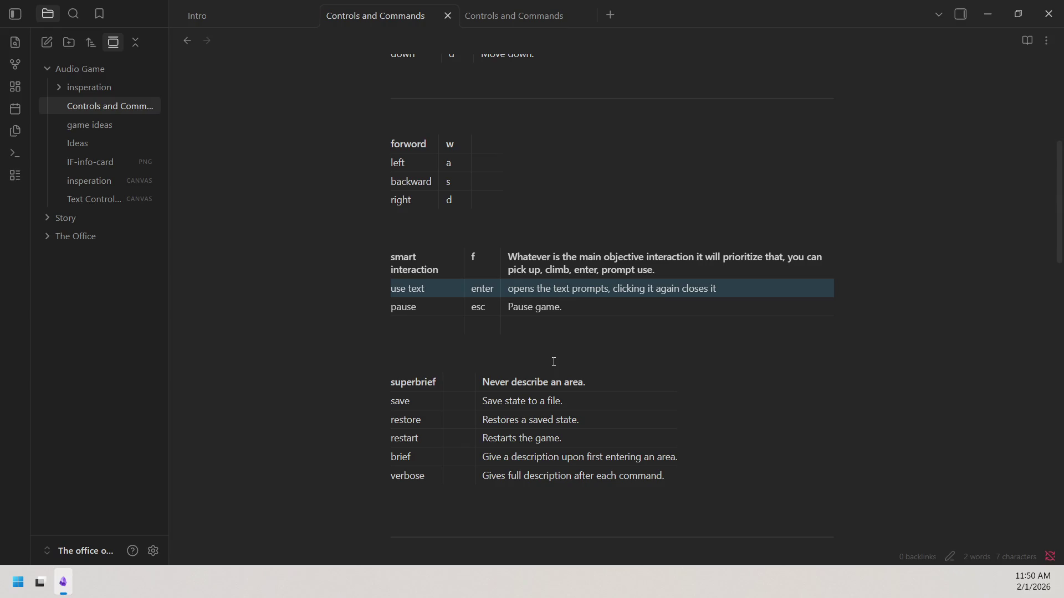
left_click(277, 191)
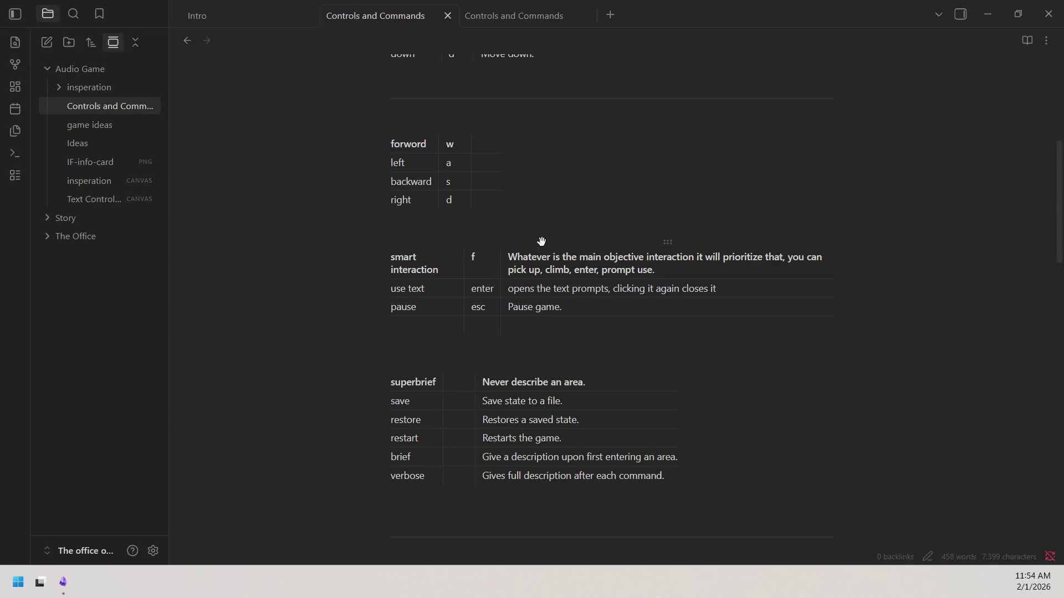
scroll(540, 256, "up", 1)
scroll(573, 246, "down", 2)
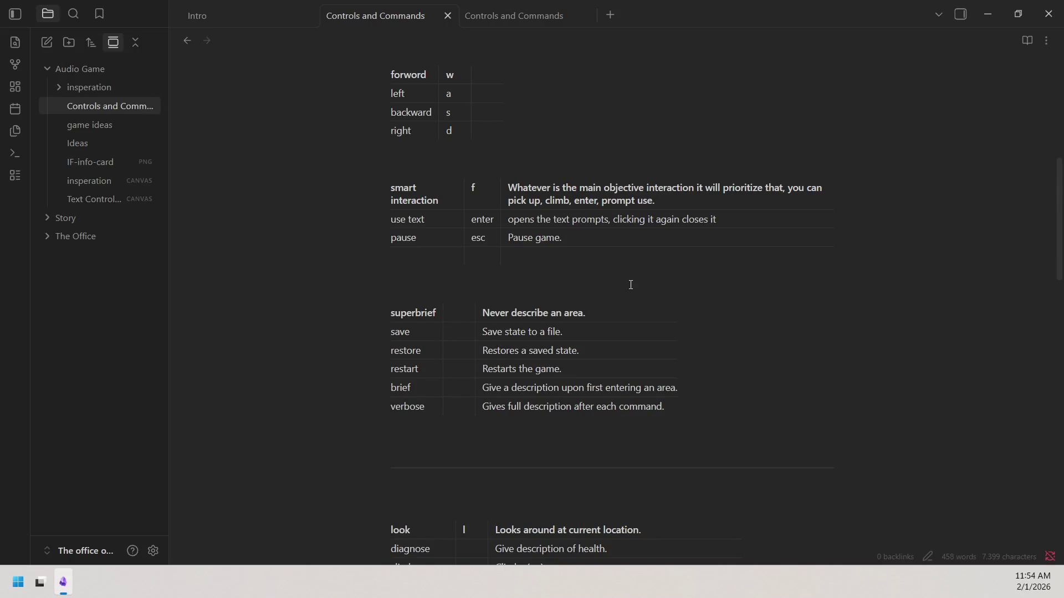
Delete the blank row beneath the pause entry in the interaction table
left_click_drag(382, 253, 834, 305)
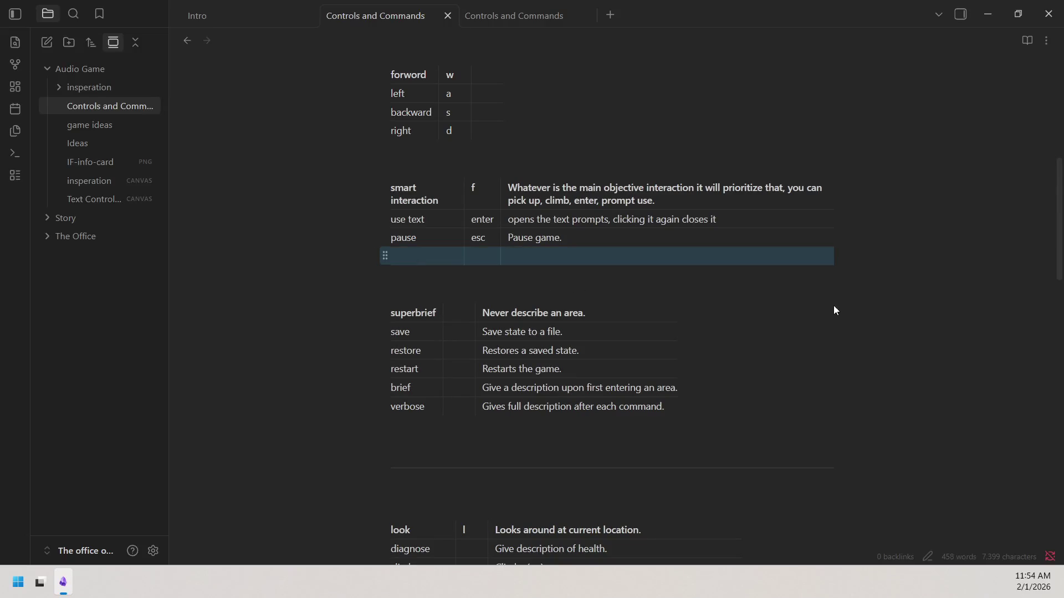
right_click(504, 253)
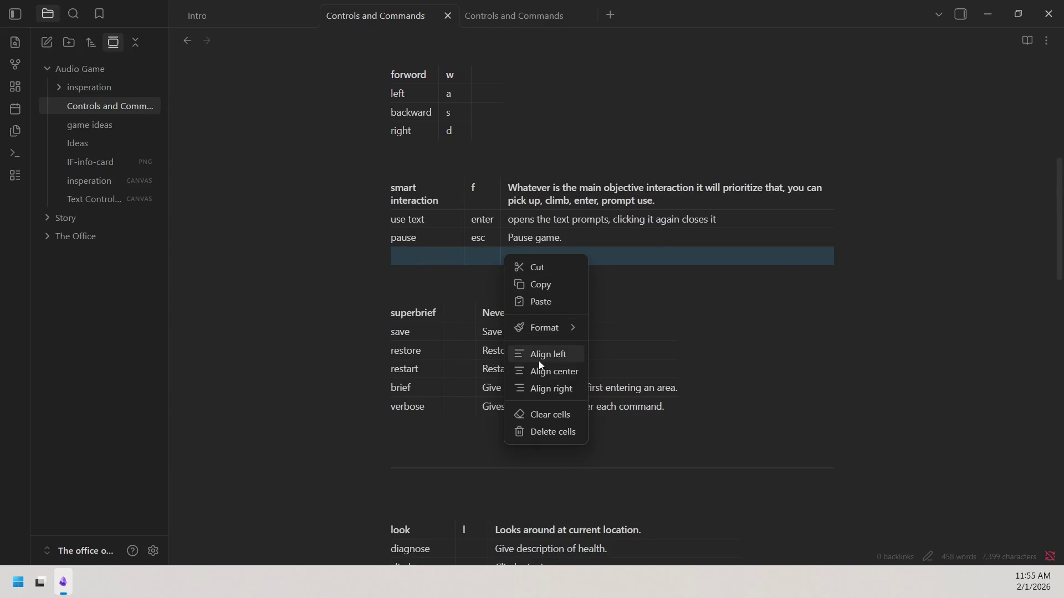
left_click(538, 434)
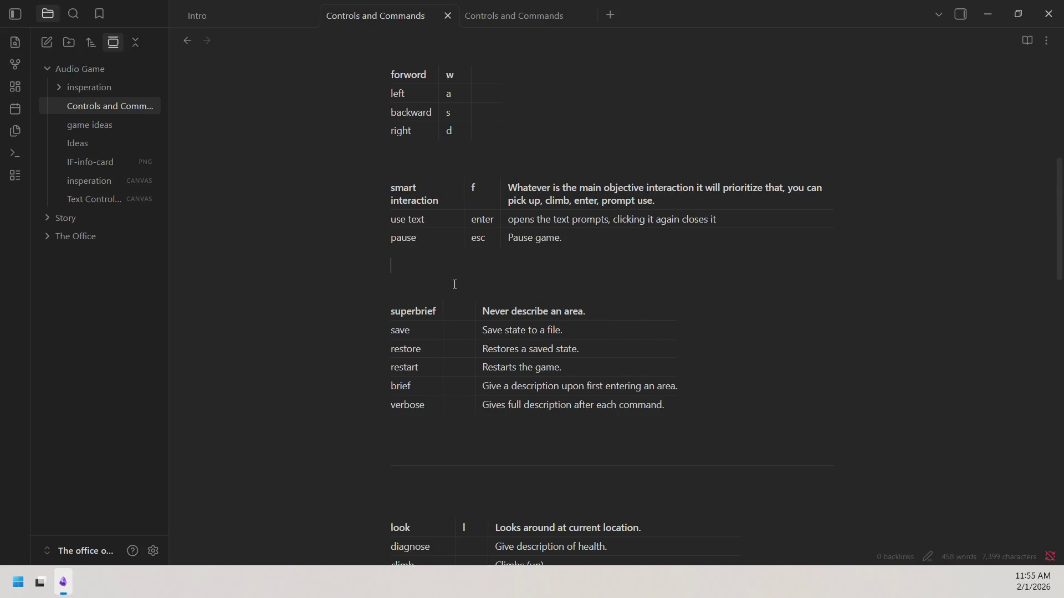
scroll(453, 284, "up", 1)
scroll(454, 284, "up", 2)
scroll(484, 261, "down", 5)
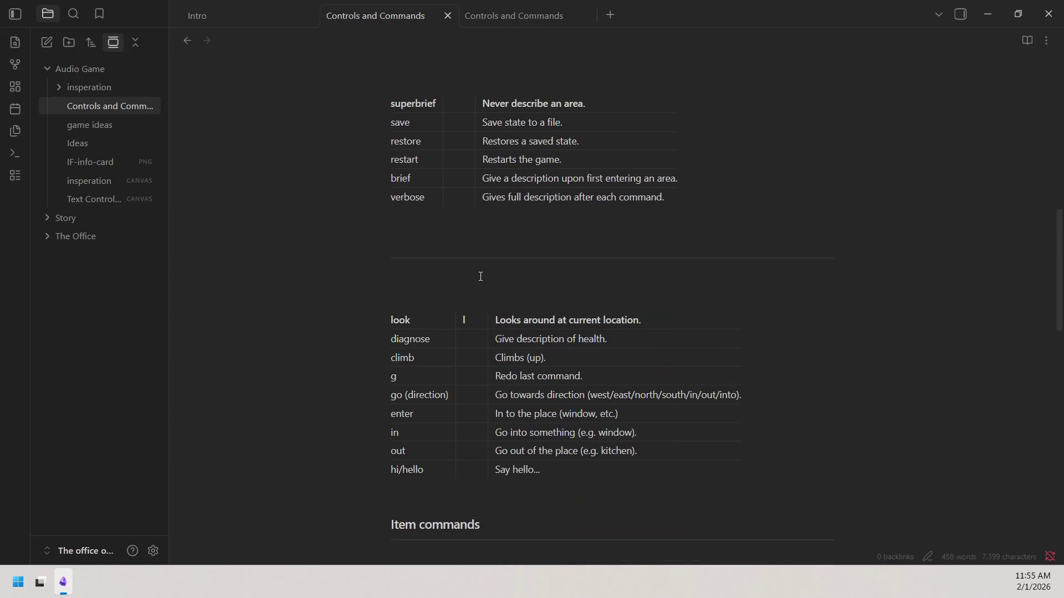
scroll(479, 276, "up", 3)
scroll(480, 276, "up", 1)
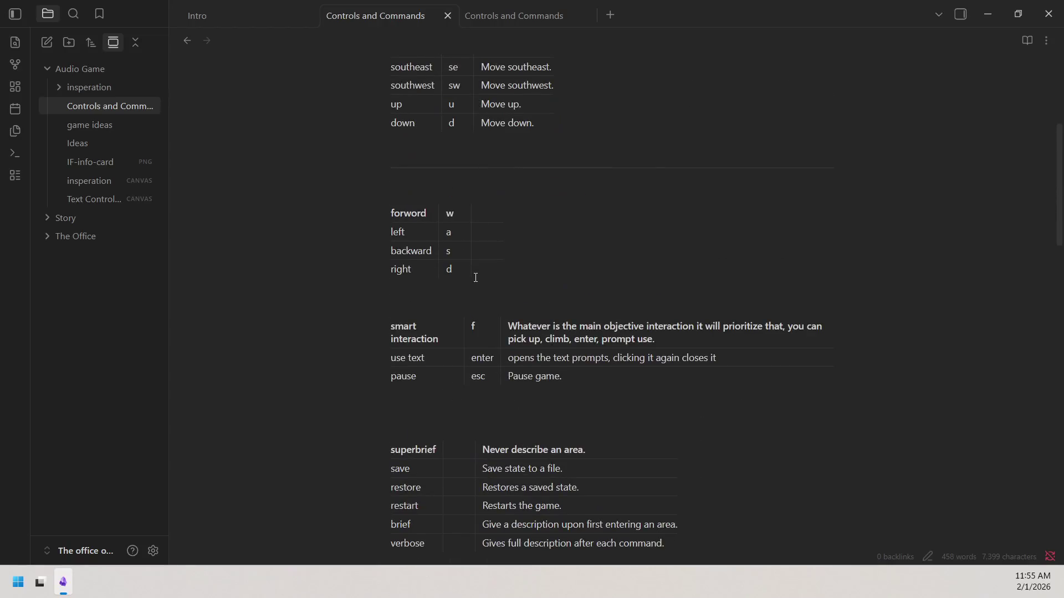
scroll(473, 291, "down", 1)
Remove the extra blank line above the superbrief table
left_click(429, 357)
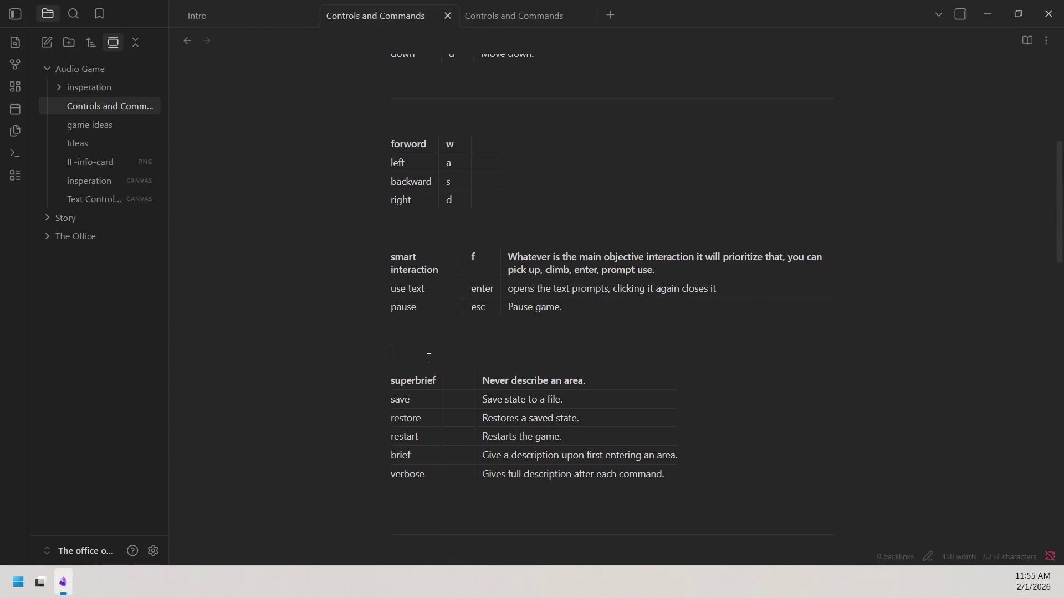
key("BackSpace")
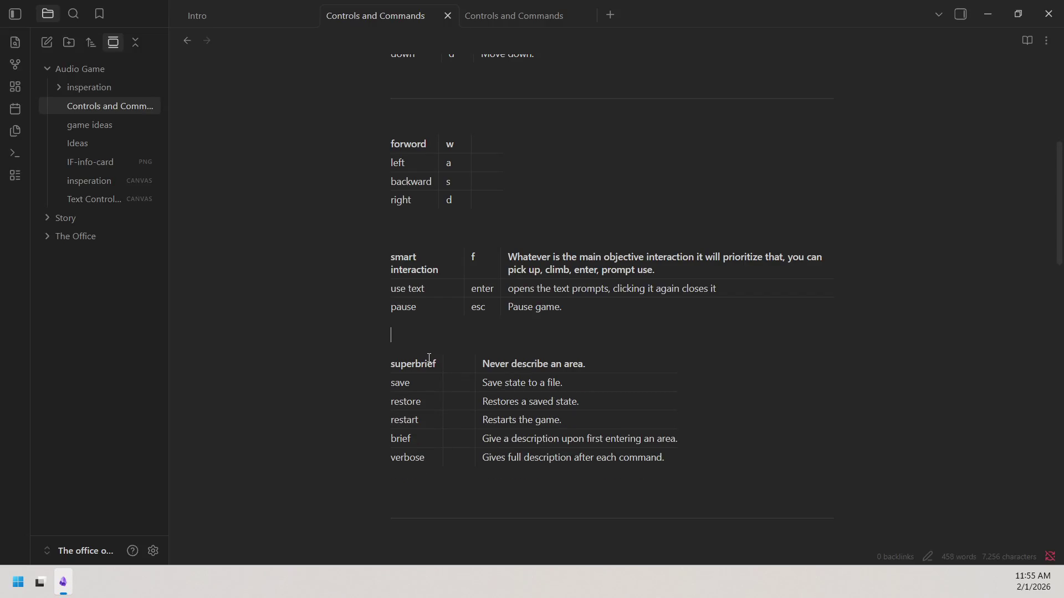
key("Up")
Replace 'forword' with the spelling suggestion 'forward' in the movement table
right_click(417, 138)
right_click(415, 146)
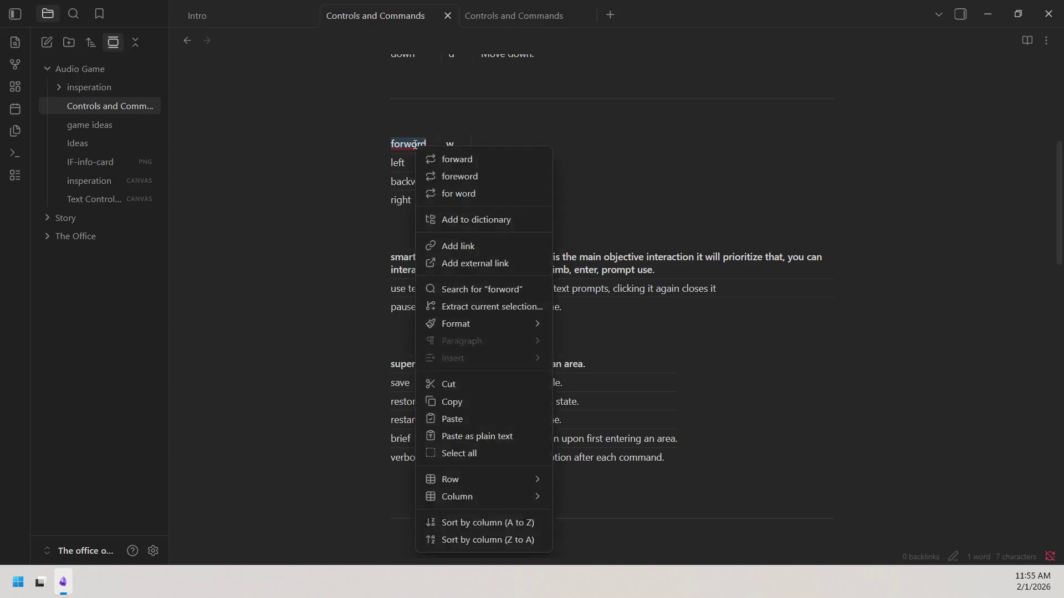
left_click(463, 159)
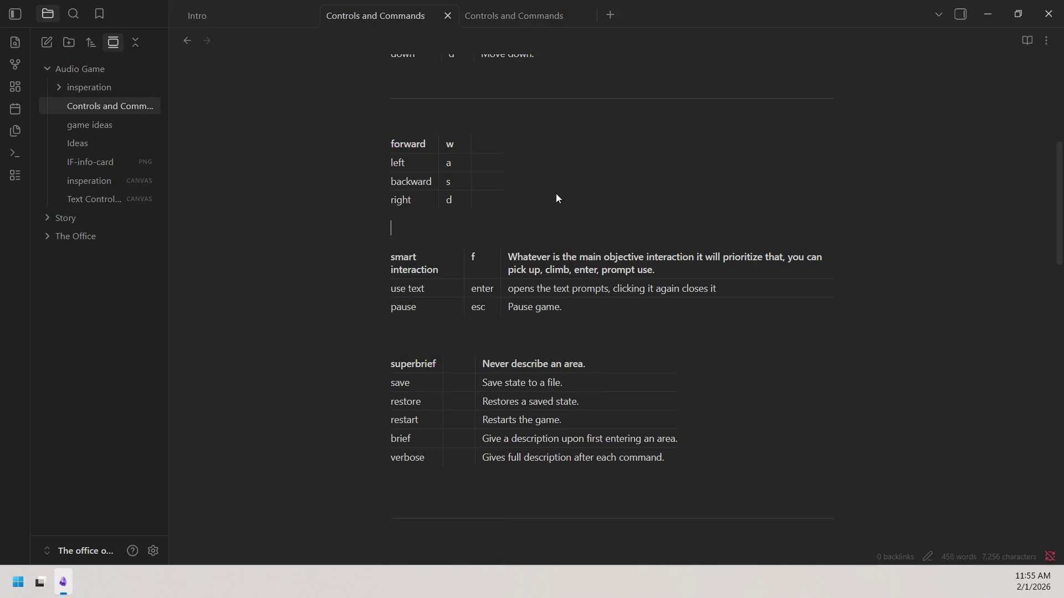
left_click(429, 226)
left_click(708, 353)
scroll(607, 266, "up", 2)
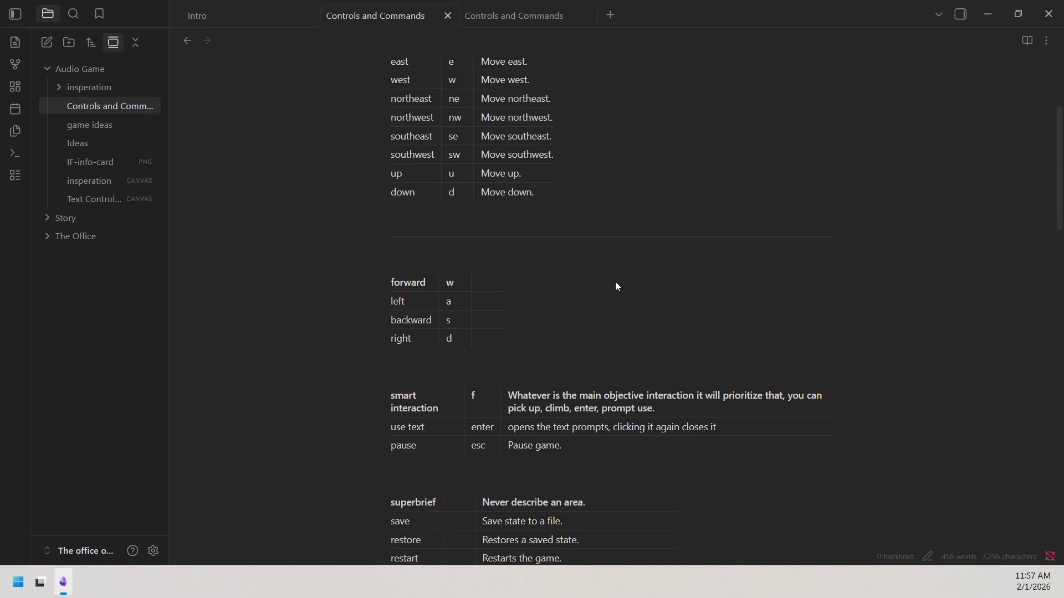
scroll(573, 247, "down", 2)
scroll(545, 294, "down", 4)
scroll(513, 256, "down", 3)
scroll(516, 256, "down", 3)
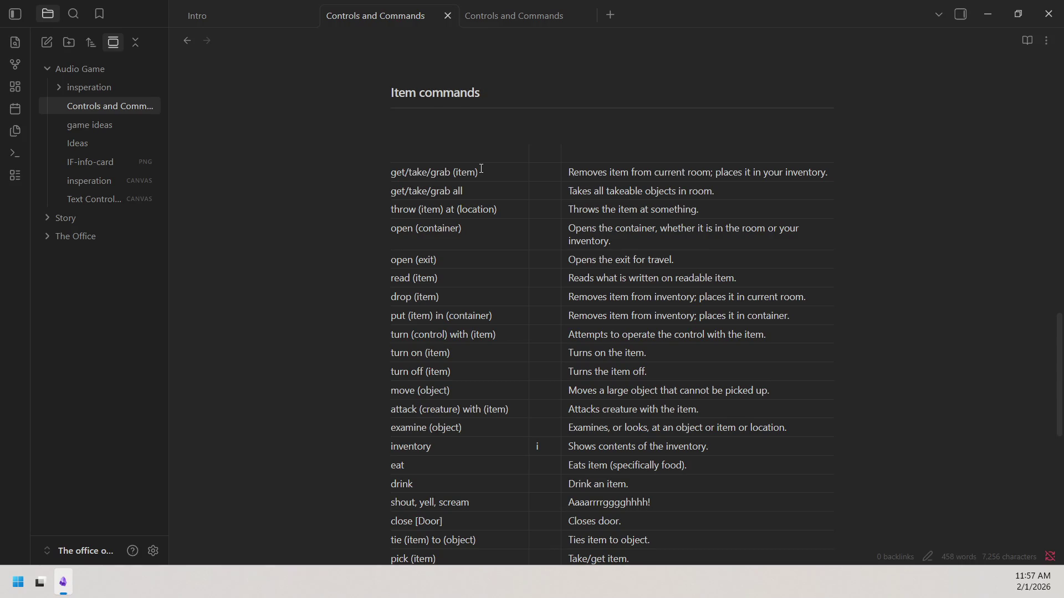
scroll(537, 383, "down", 1)
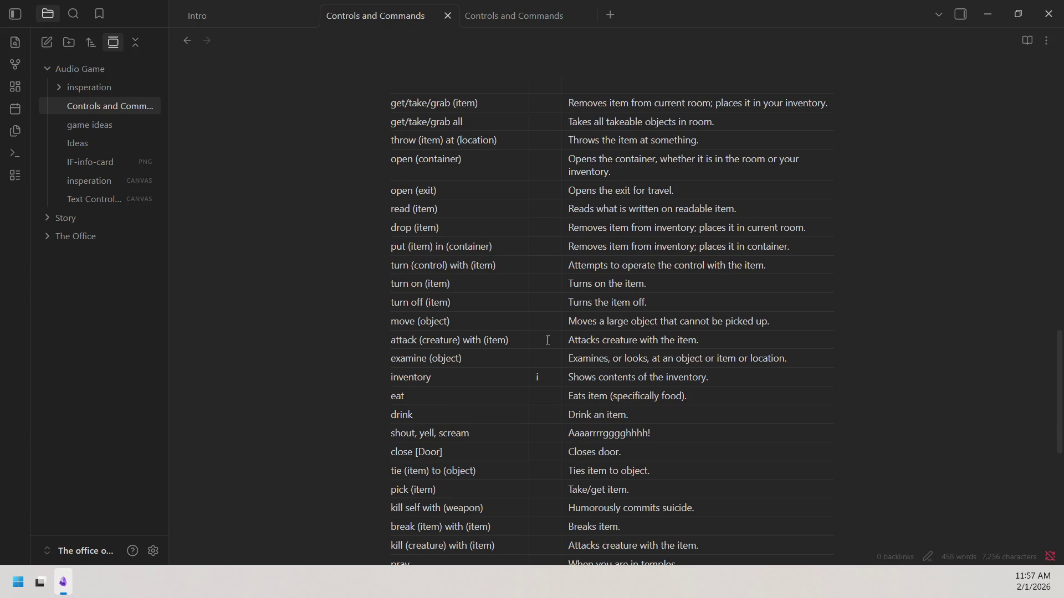
scroll(582, 329, "down", 1)
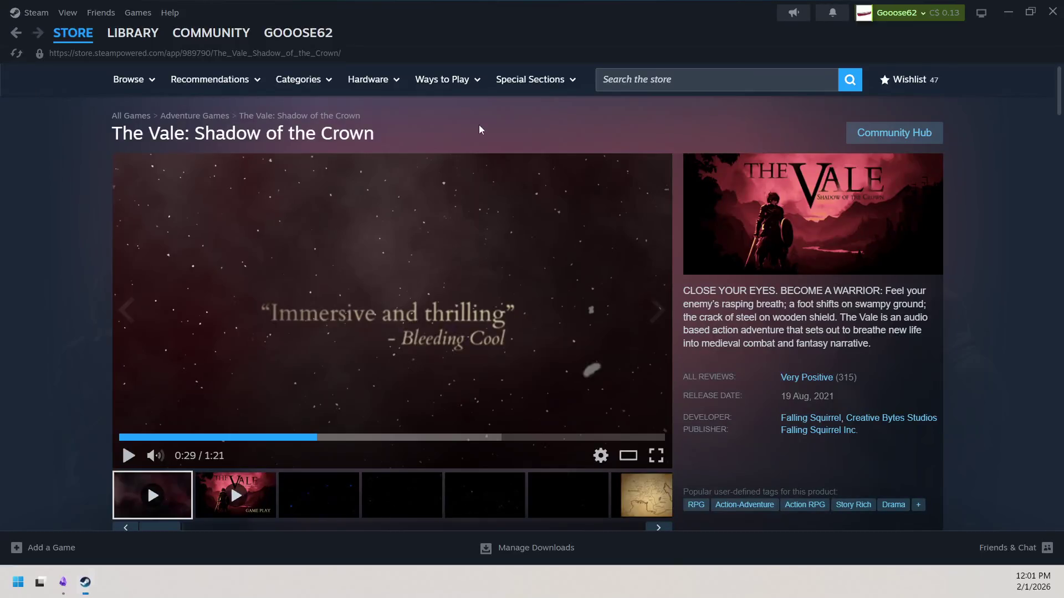
scroll(617, 183, "down", 5)
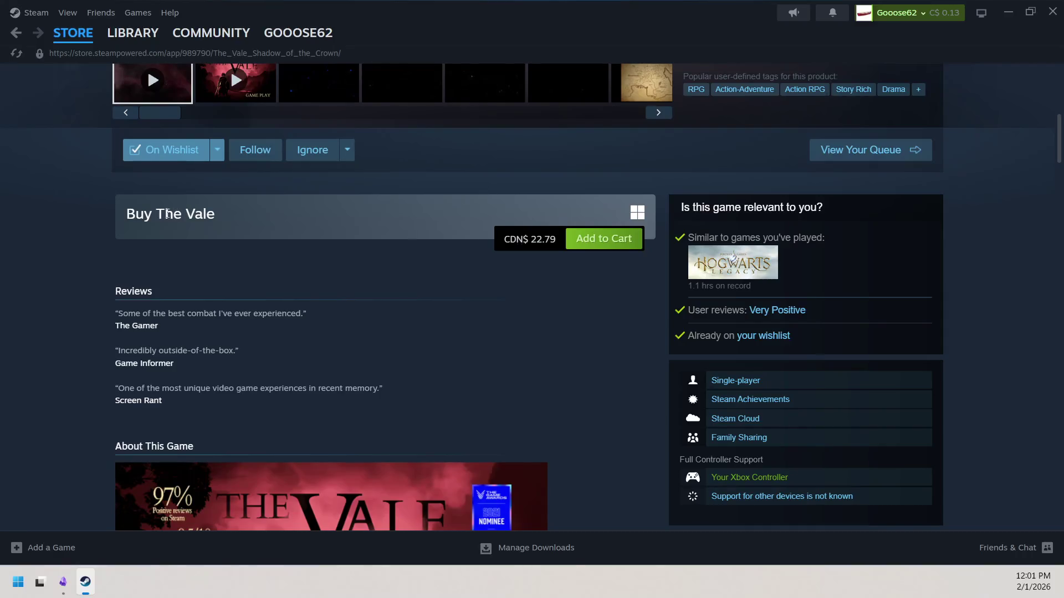
Briefly highlight part of The Vale's title text and clear the selection
left_click_drag(165, 214, 206, 213)
left_click(214, 226)
scroll(388, 250, "down", 3)
scroll(416, 244, "down", 5)
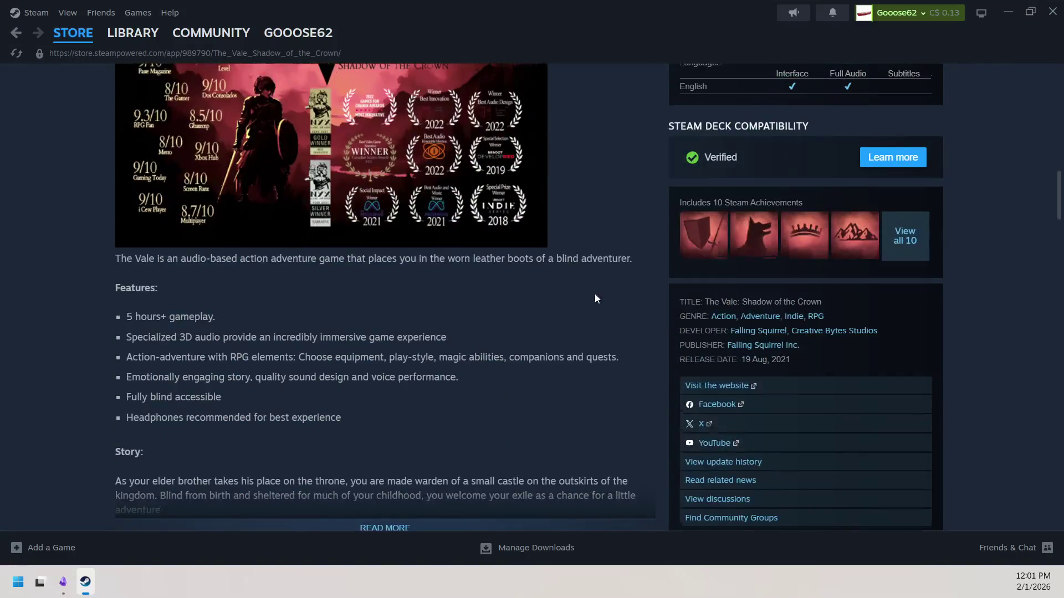
scroll(596, 297, "down", 5)
scroll(594, 277, "down", 5)
scroll(616, 268, "up", 2)
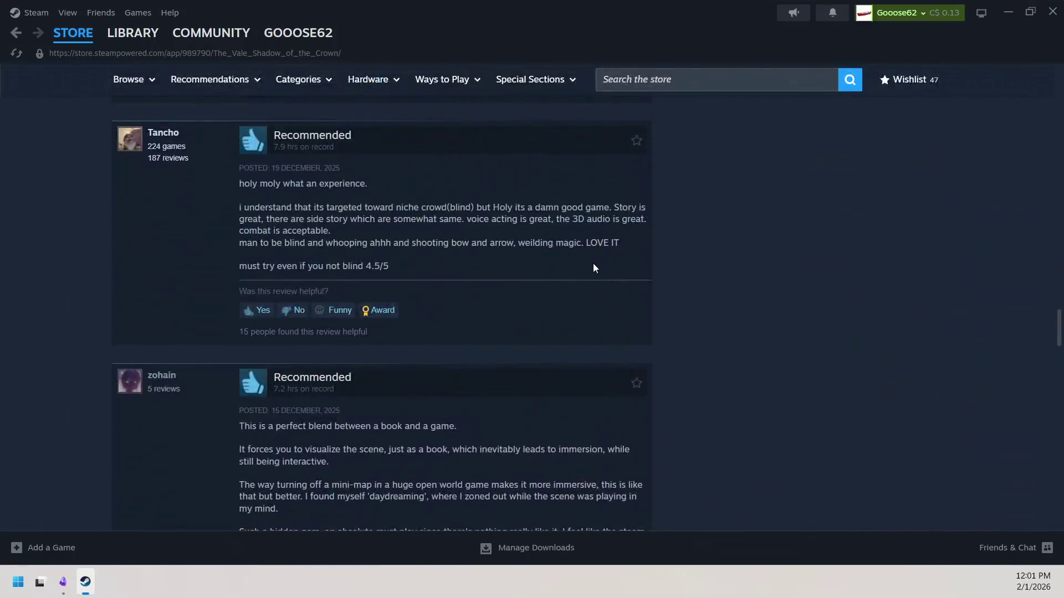
scroll(565, 278, "up", 5)
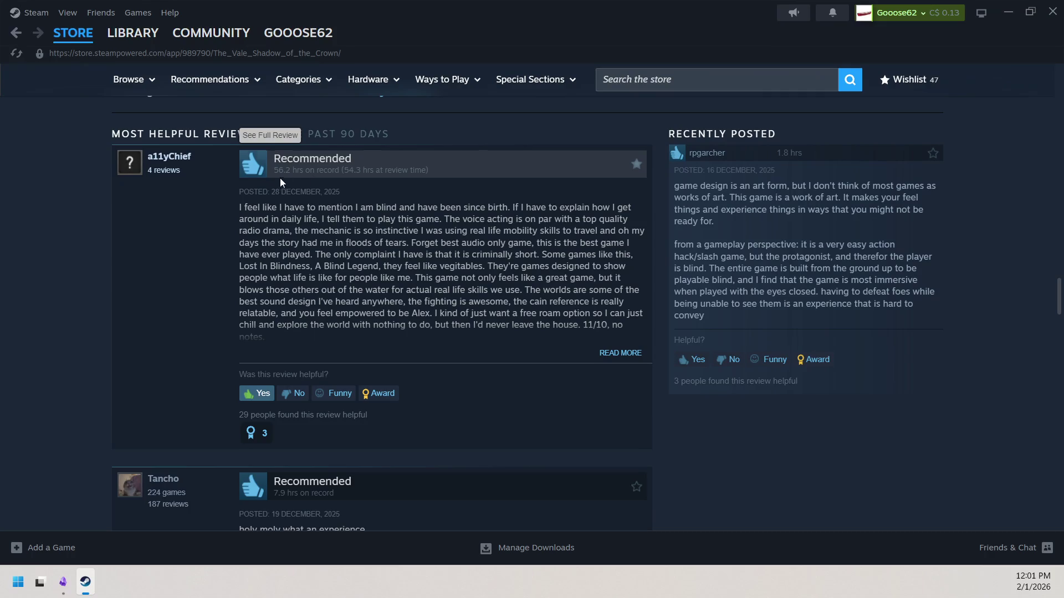
left_click_drag(235, 210, 521, 302)
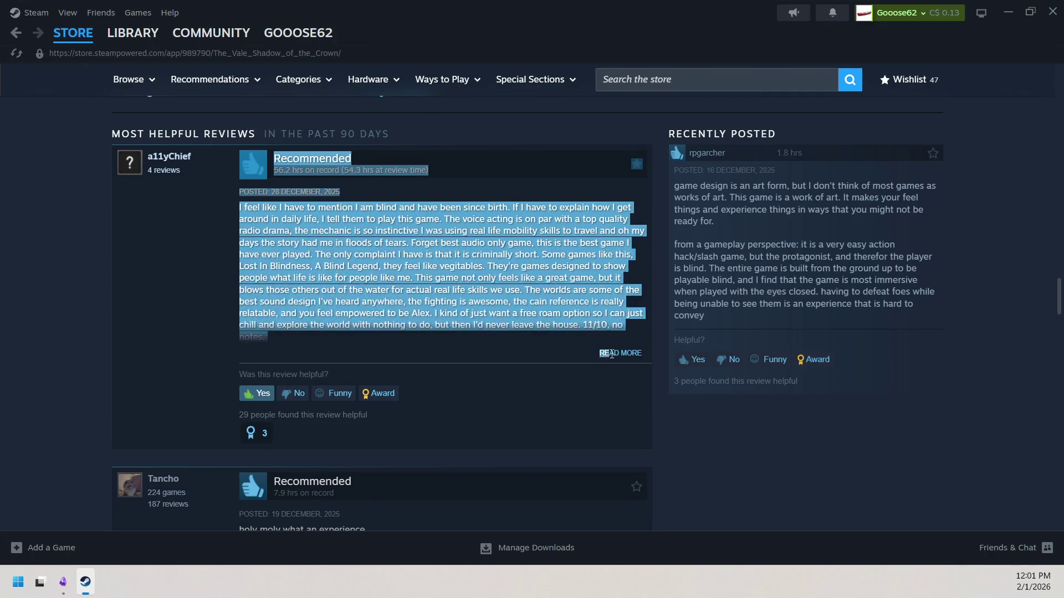
left_click(521, 302)
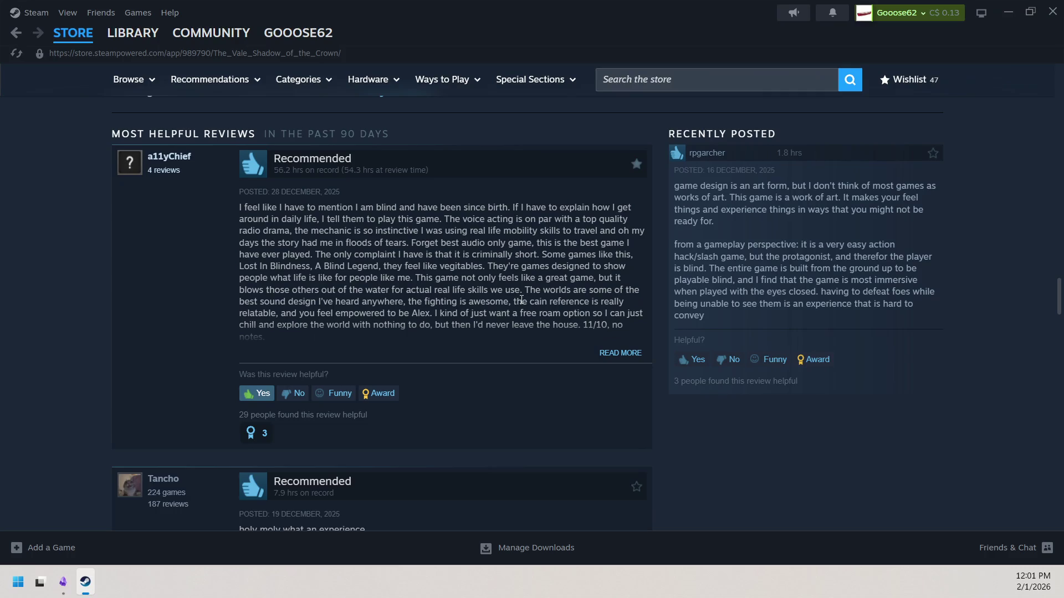
scroll(514, 266, "down", 3)
scroll(470, 317, "down", 3)
scroll(469, 323, "up", 7)
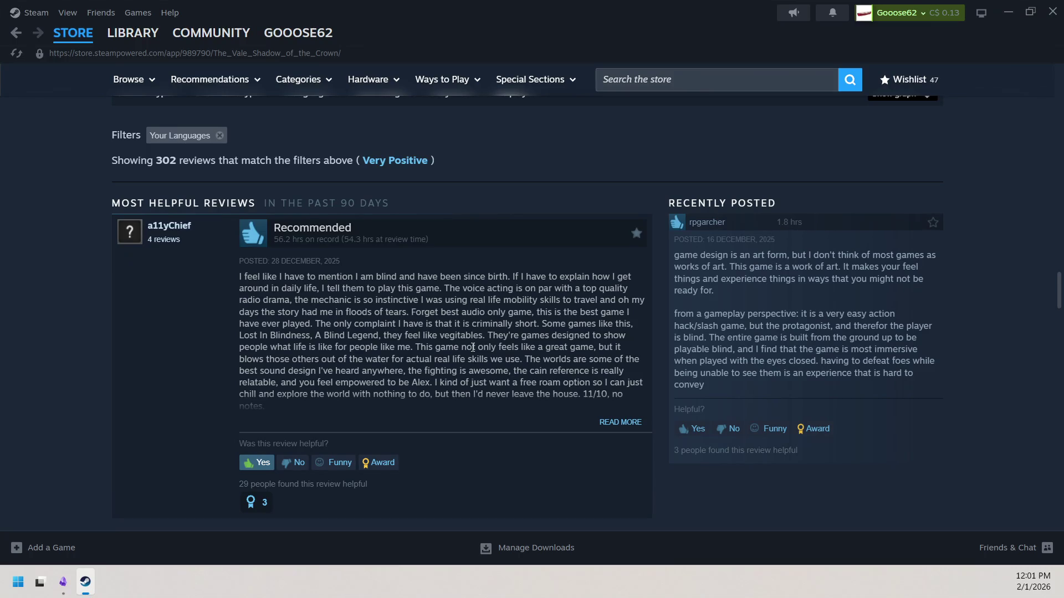
scroll(427, 304, "down", 3)
scroll(459, 261, "down", 2)
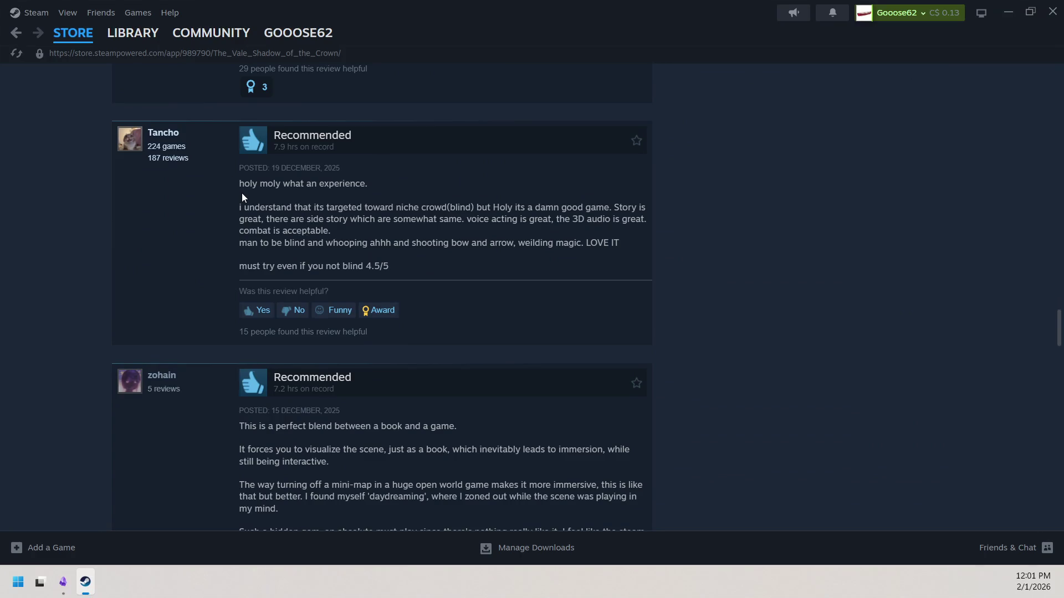
scroll(242, 197, "down", 5)
scroll(400, 331, "up", 7)
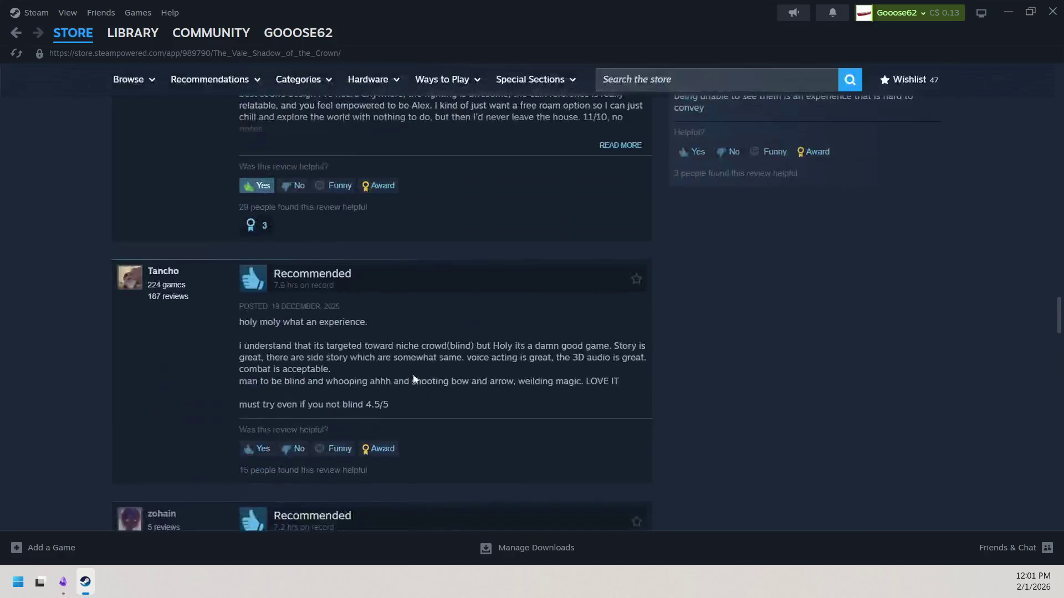
scroll(413, 379, "up", 4)
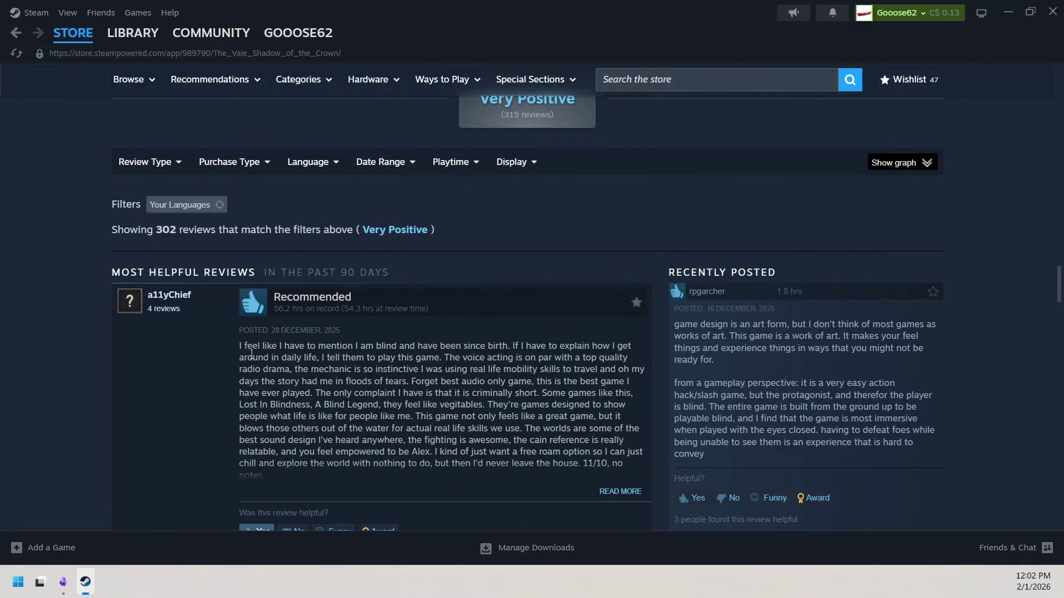
scroll(253, 362, "down", 2)
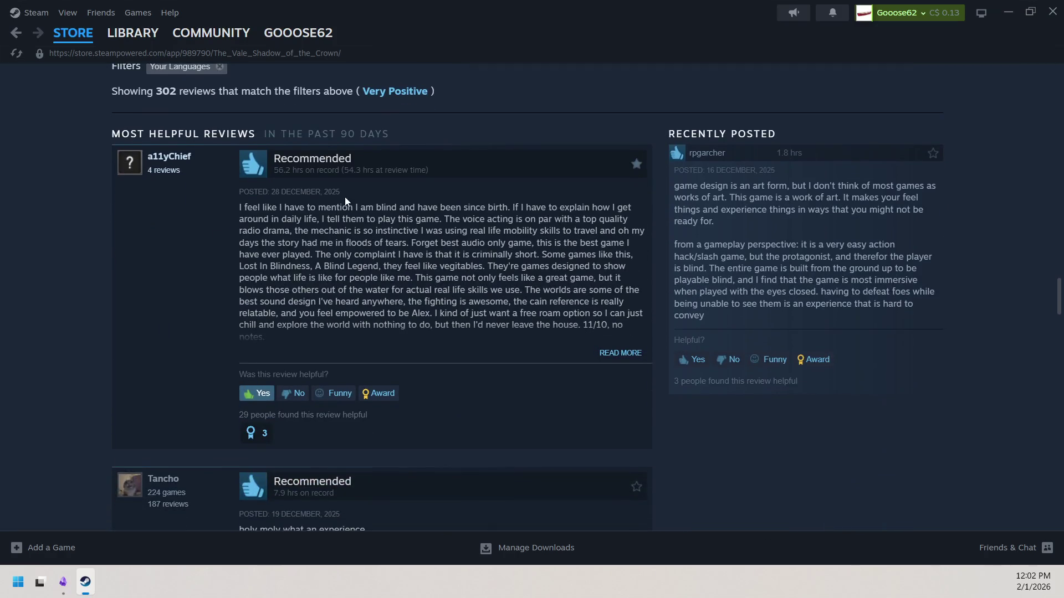
scroll(333, 192, "down", 5)
scroll(308, 171, "up", 1)
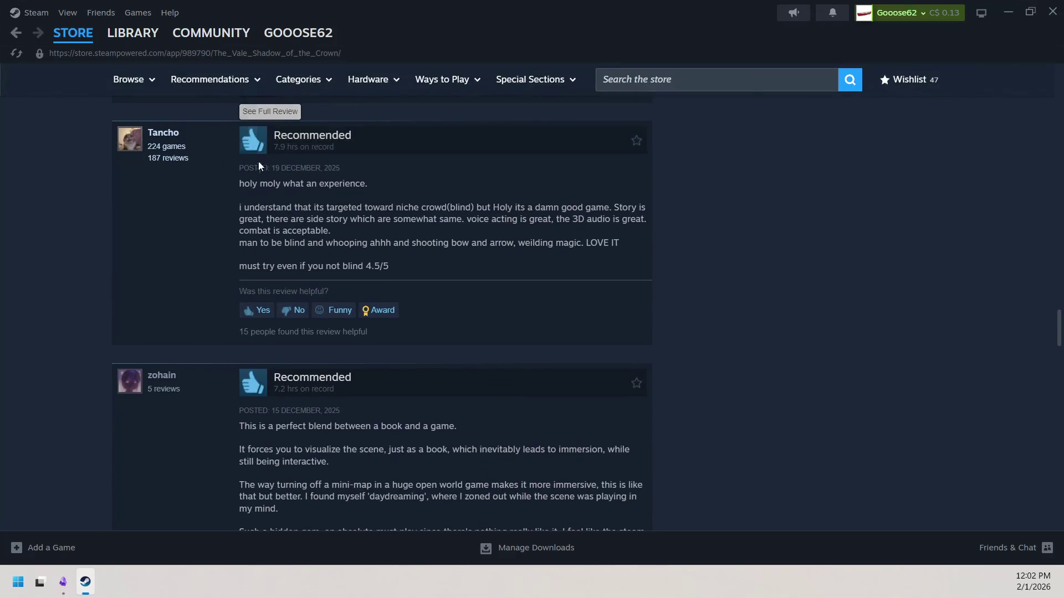
scroll(258, 166, "down", 2)
scroll(292, 324, "down", 2)
scroll(278, 361, "down", 2)
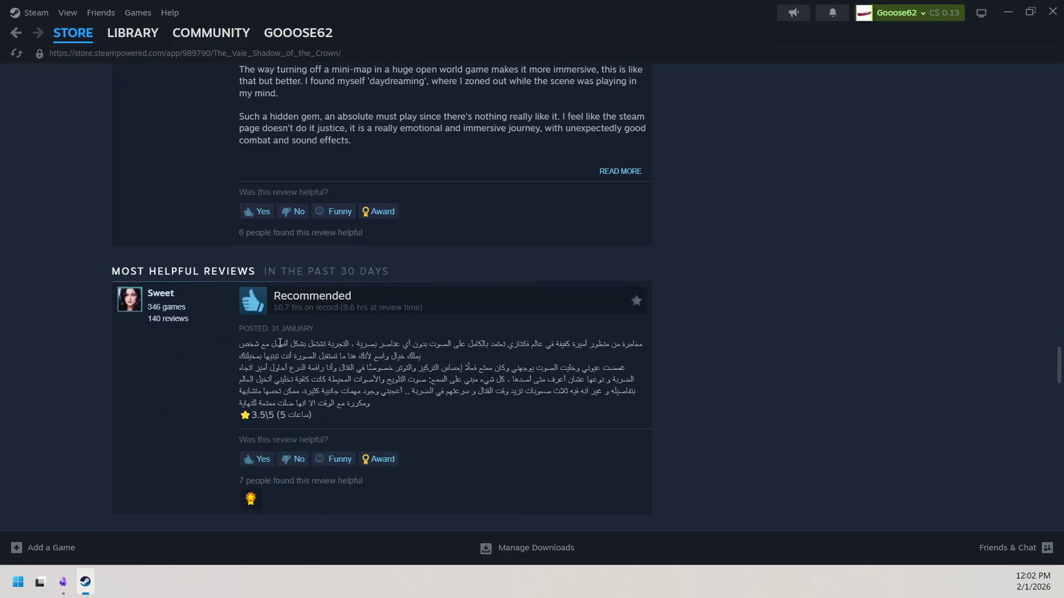
scroll(284, 319, "down", 4)
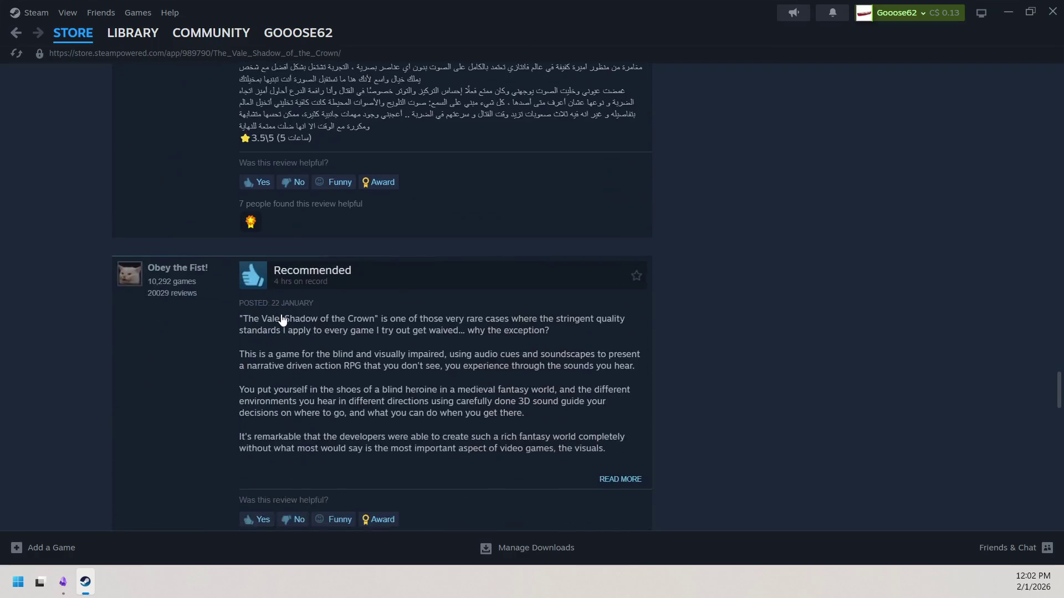
scroll(282, 321, "down", 5)
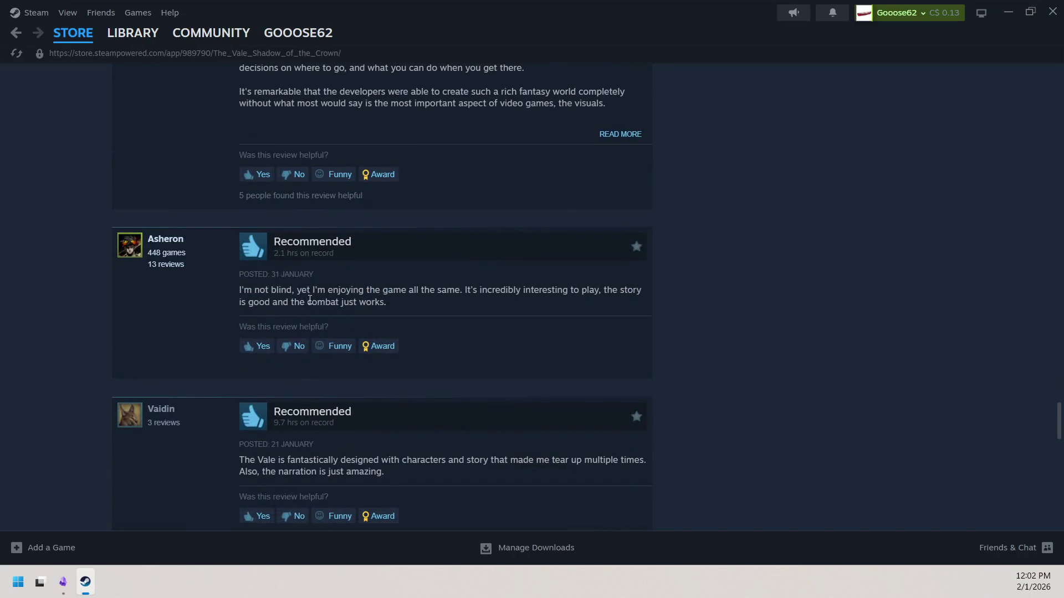
scroll(309, 300, "up", 4)
scroll(311, 339, "up", 4)
scroll(310, 340, "up", 4)
scroll(312, 339, "up", 3)
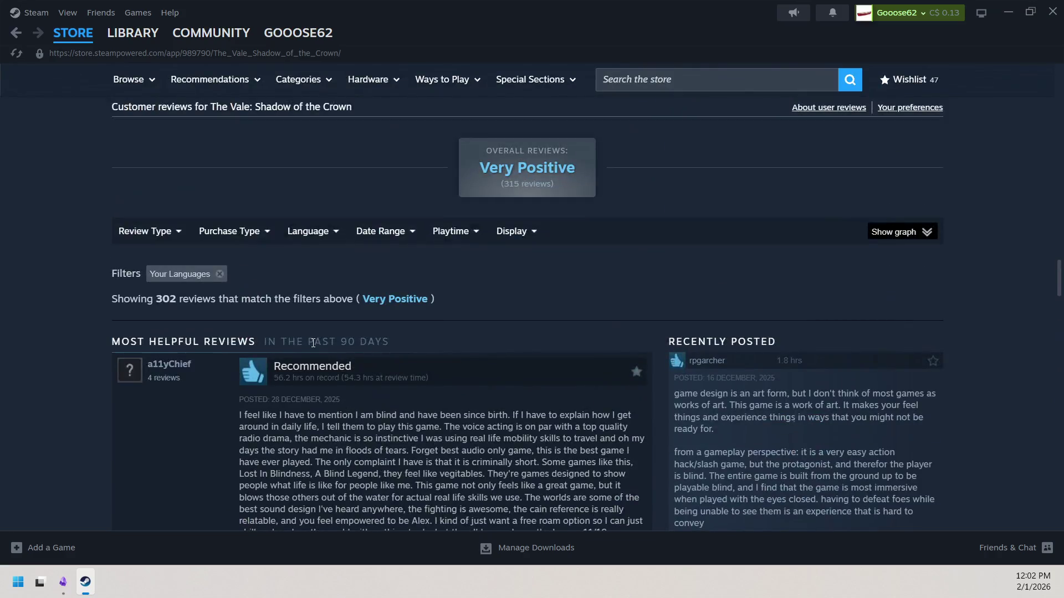
scroll(313, 348, "down", 1)
Close the Steam store window with Alt+F4, returning to the Obsidian note
key("alt+F4")
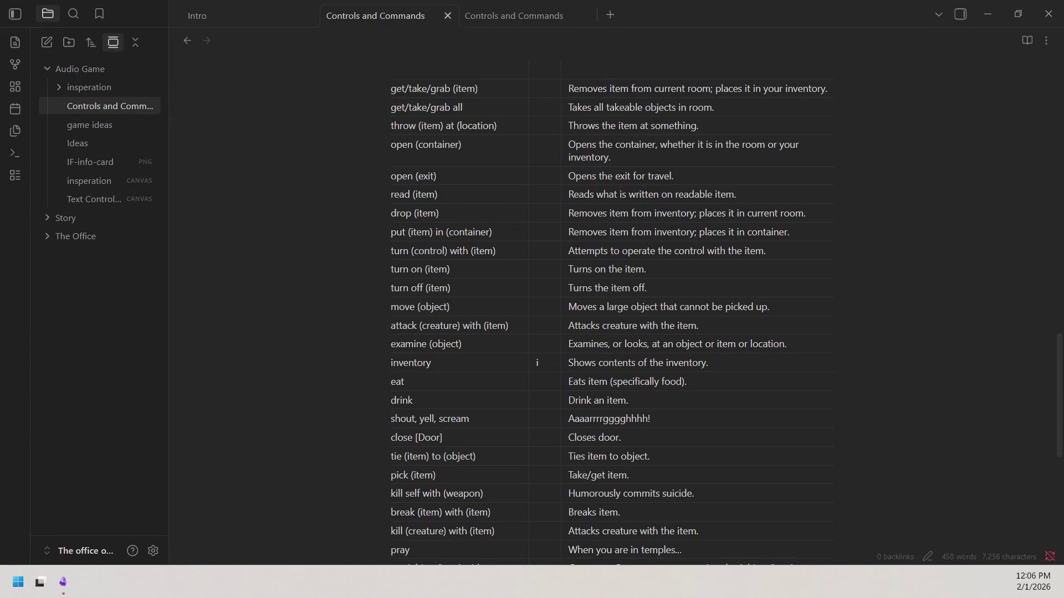
Take a Snipping Tool screenshot and dismiss the overlay
key("super+shift+s")
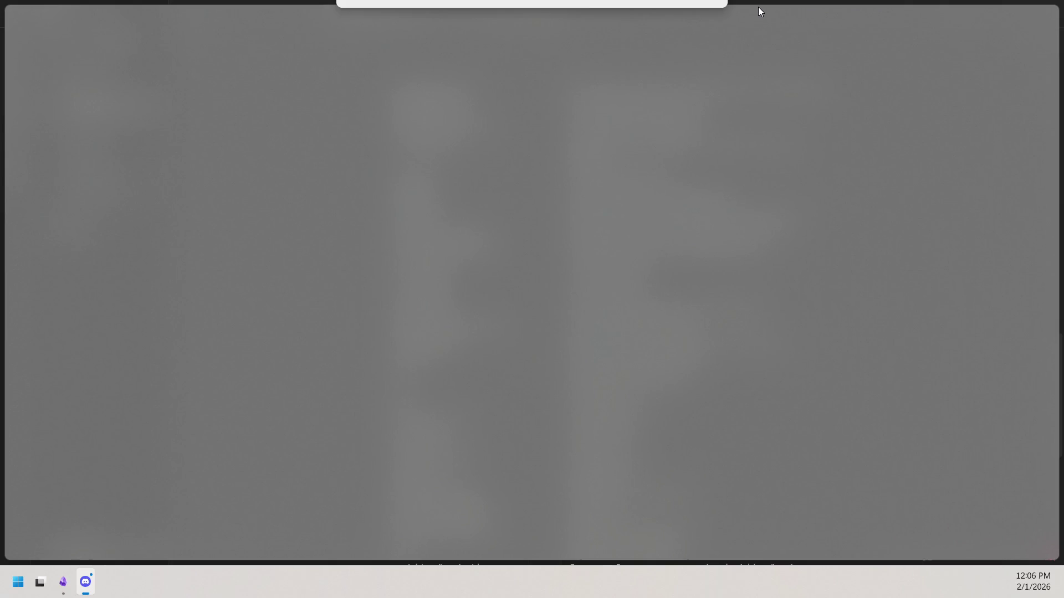
key("Escape")
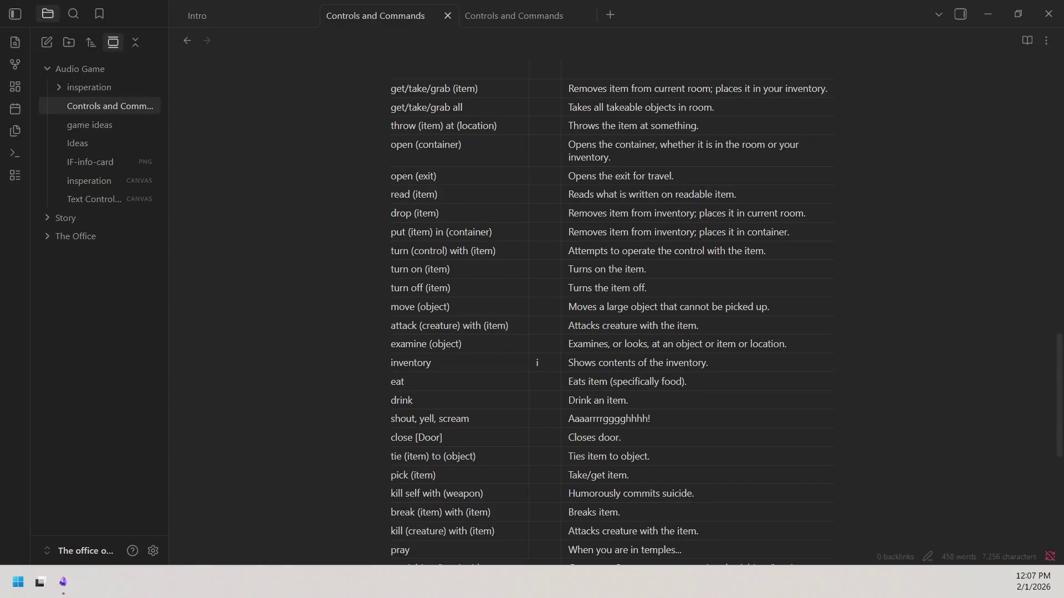
Drag the captured screenshot thumbnail into the Obsidian editor
left_click_drag(5, 273, 283, 250)
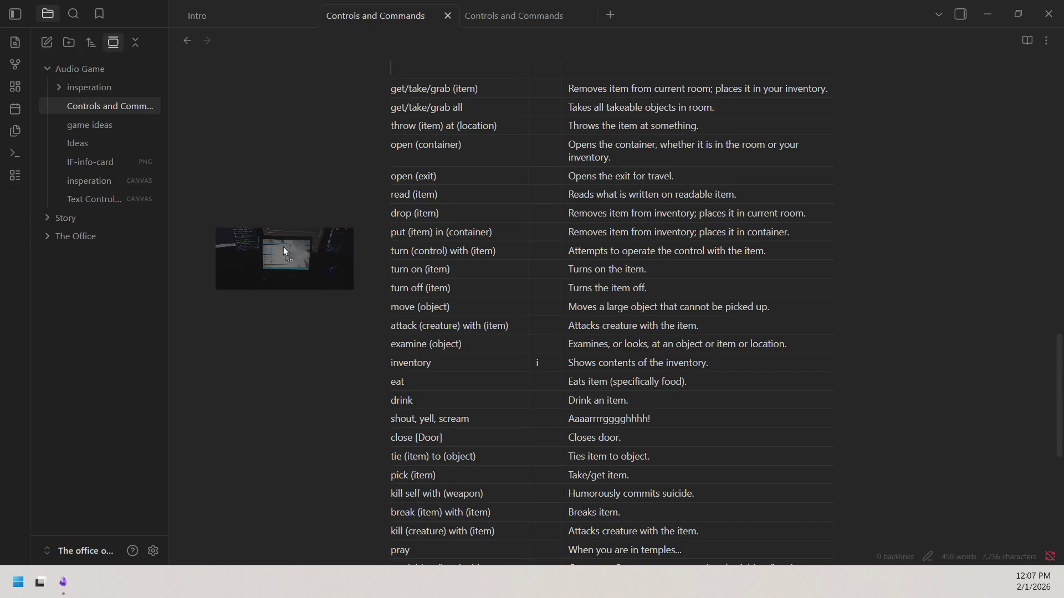
mouse_move(284, 246)
left_mouse_down()
mouse_move(303, 226)
mouse_move(102, 157)
left_mouse_up()
Drop the photo IMG_20260201_205923.webp onto the inspiration canvas and enlarge its card
left_click(100, 199)
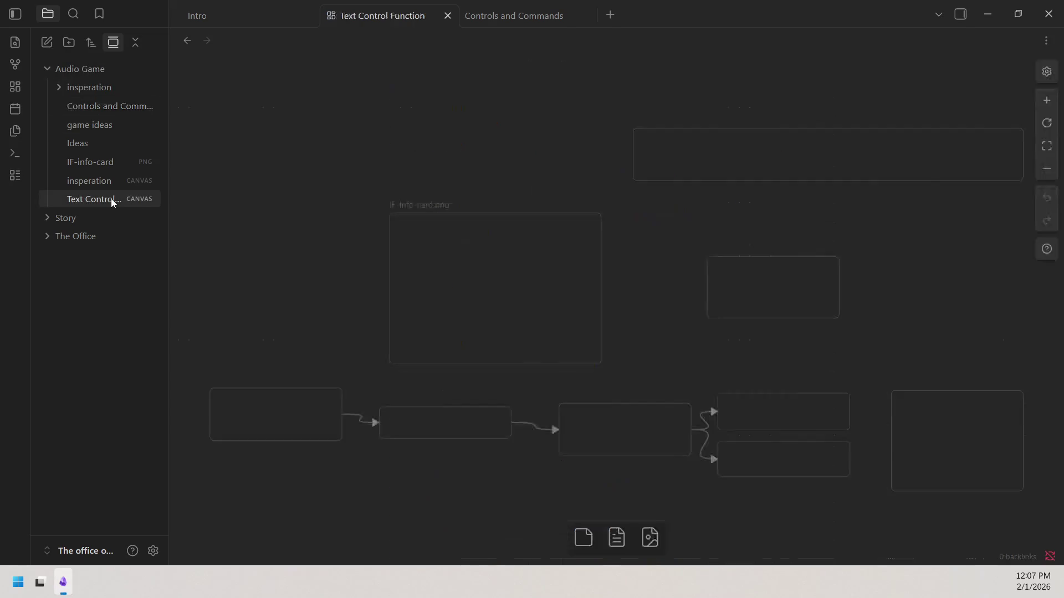
left_click(84, 180)
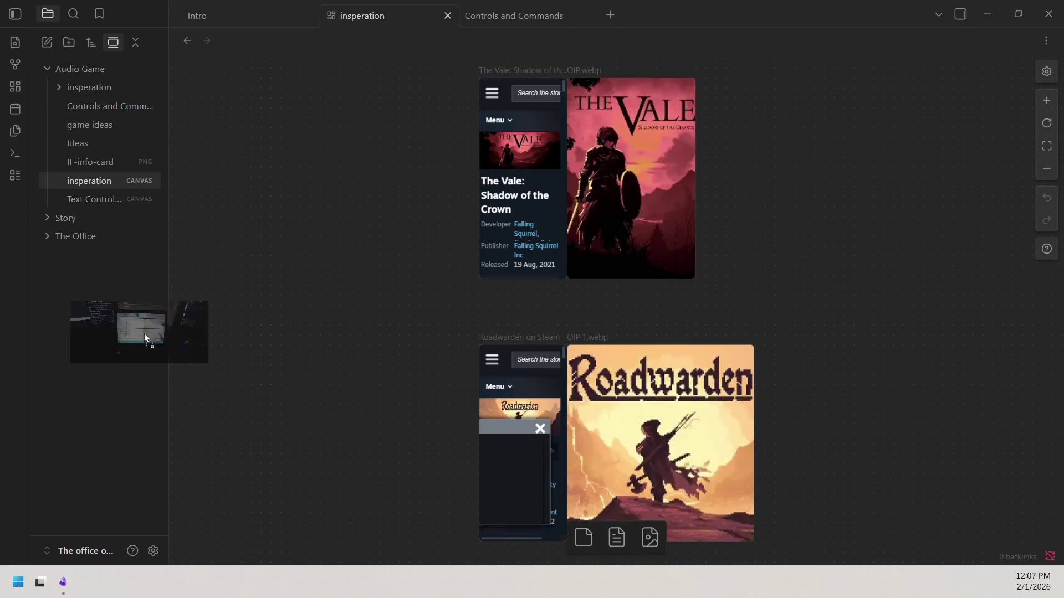
left_click_drag(239, 254, 399, 272)
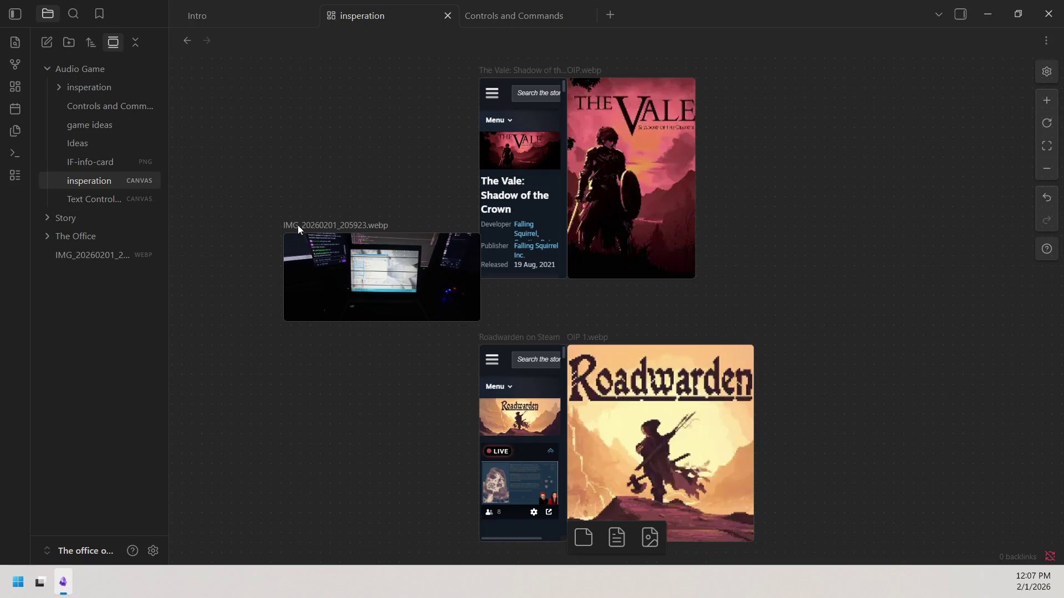
left_click_drag(284, 235, 282, 141)
scroll(385, 185, "up", 5)
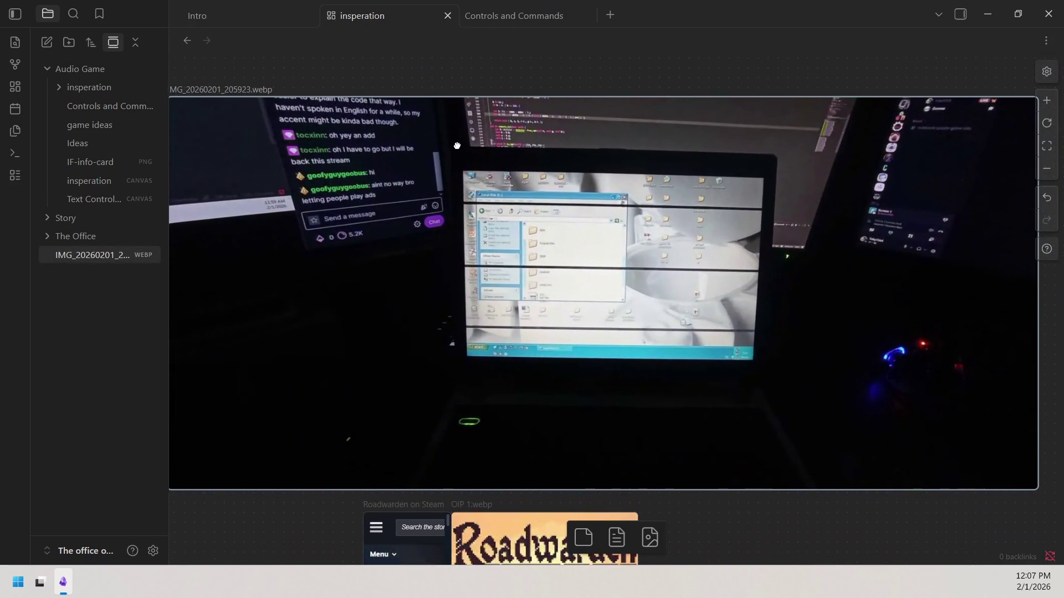
Select the photo card and remove it from the canvas
left_click(456, 144)
left_click(578, 74)
scroll(594, 245, "down", 1)
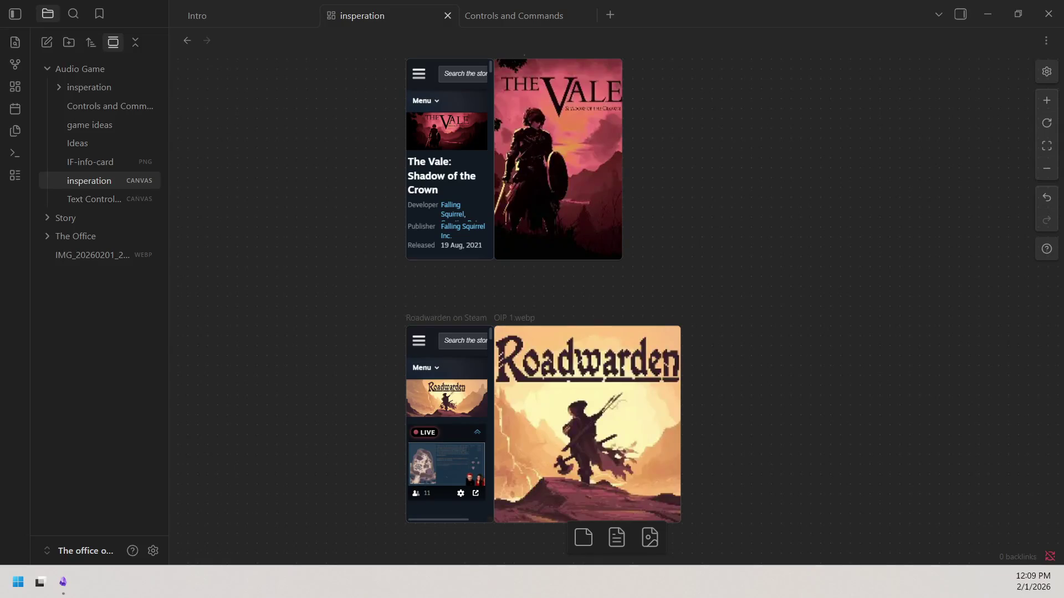
Pan the canvas to bring the Bing 'zork' image search card into view
left_click_drag(942, 219, 864, 174)
left_click_drag(925, 313, 542, 415)
Delete the Bing zork search card, drop the Zork poster OIP.webp onto the canvas, and centre the Zork game window
left_click(459, 344)
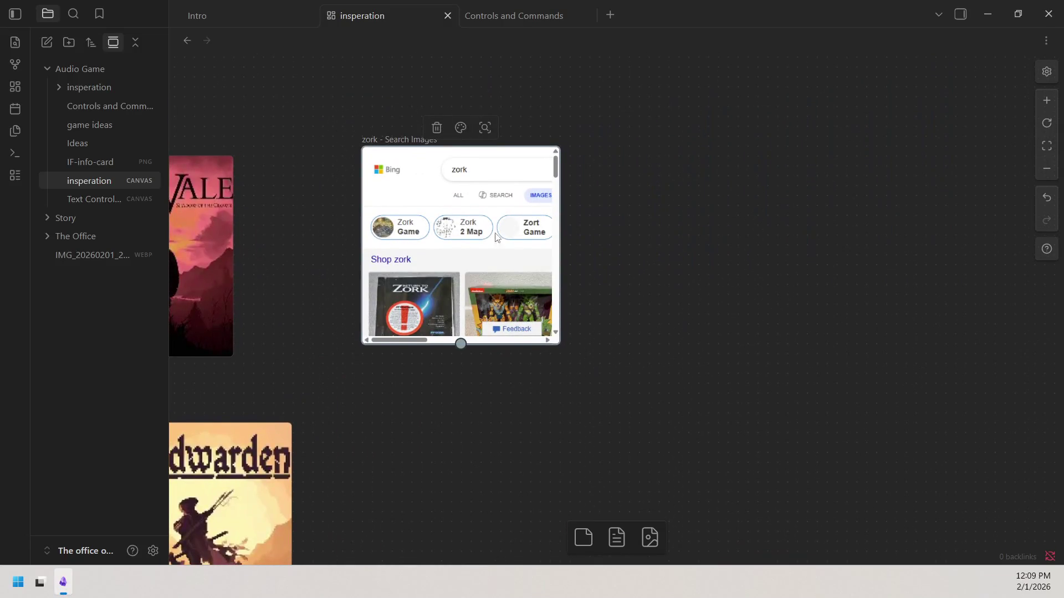
left_click(437, 127)
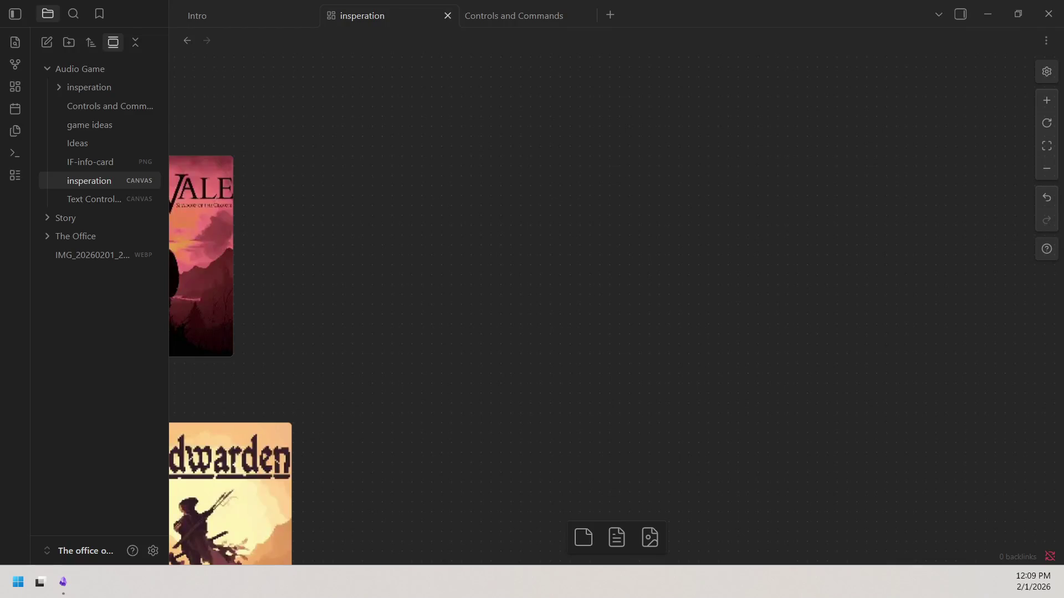
left_click_drag(378, 208, 570, 212)
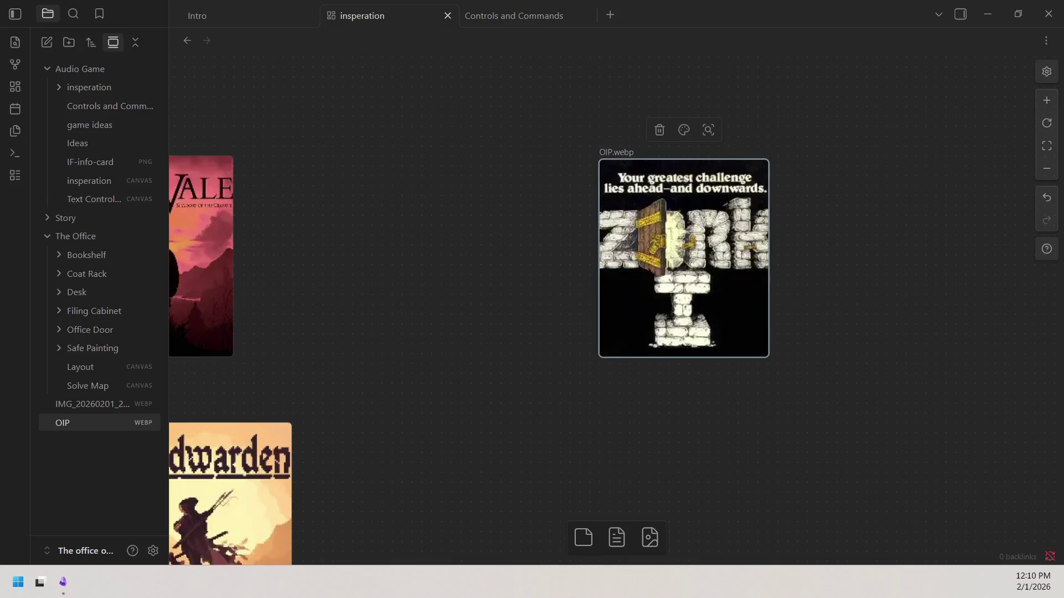
left_click_drag(434, 277, 527, 149)
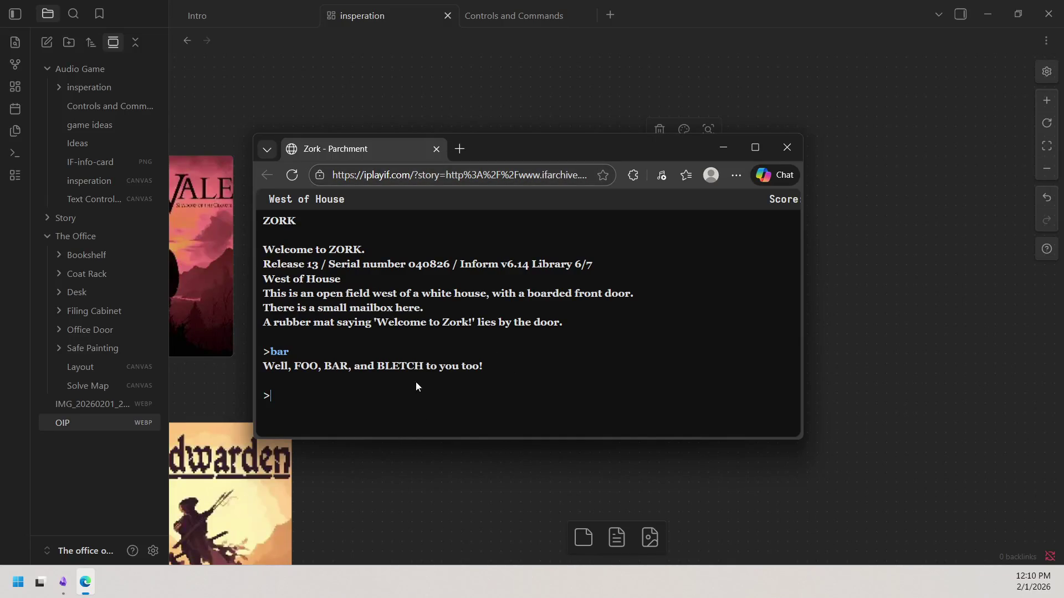
Select the word BLETCH in the game's FOO, BAR, BLETCH reply
left_click_drag(378, 366, 425, 365)
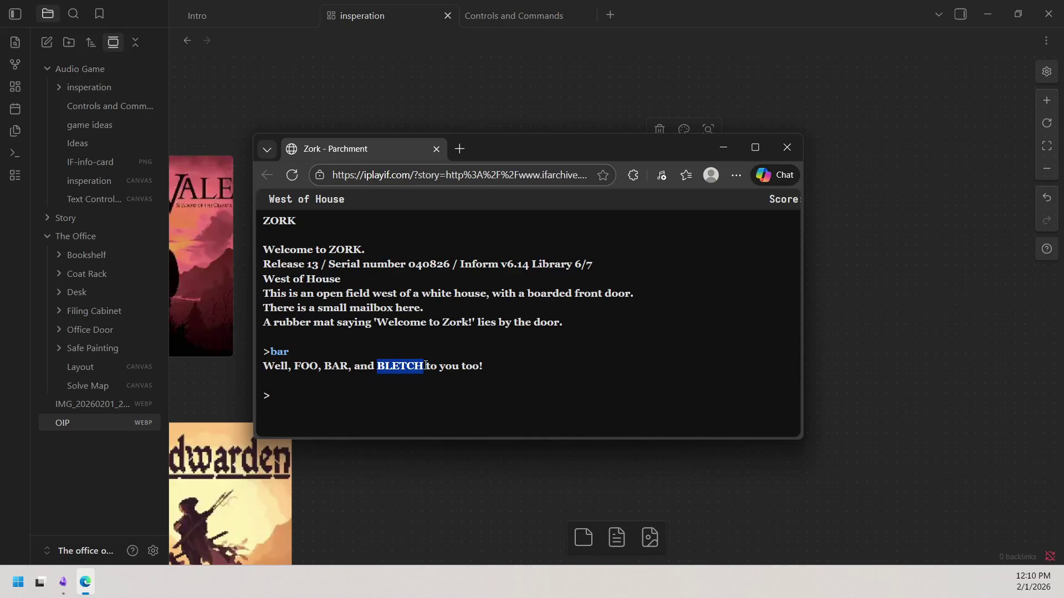
left_click(410, 396)
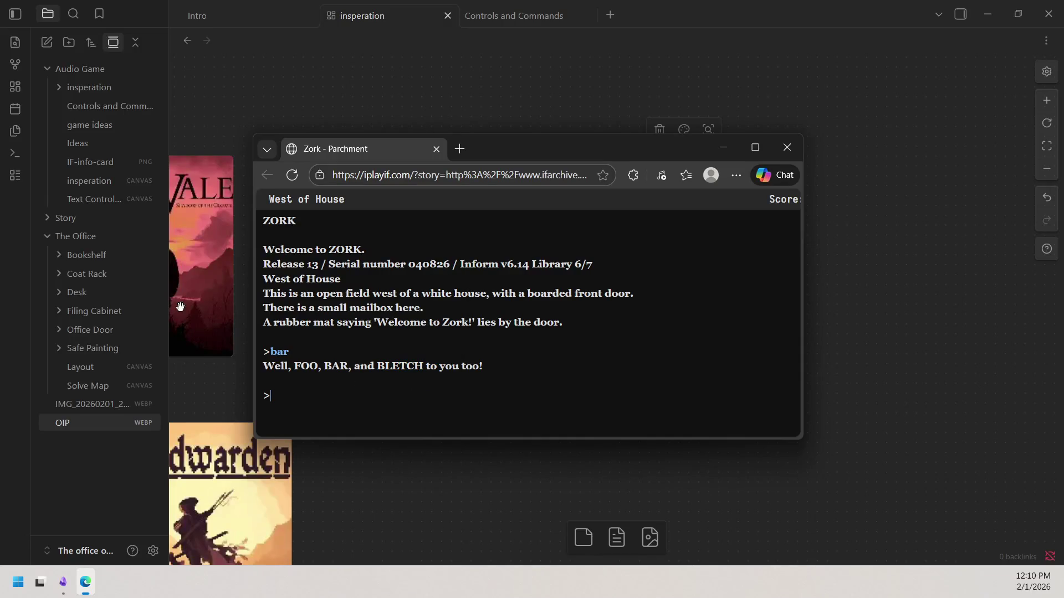
left_click_drag(262, 365, 351, 365)
left_click(355, 374)
left_click_drag(376, 367, 384, 370)
double_click(408, 371)
Search the web for BLETCH via the context menu, browse the Bing results, then close that tab and move the Zork window aside
right_click(408, 371)
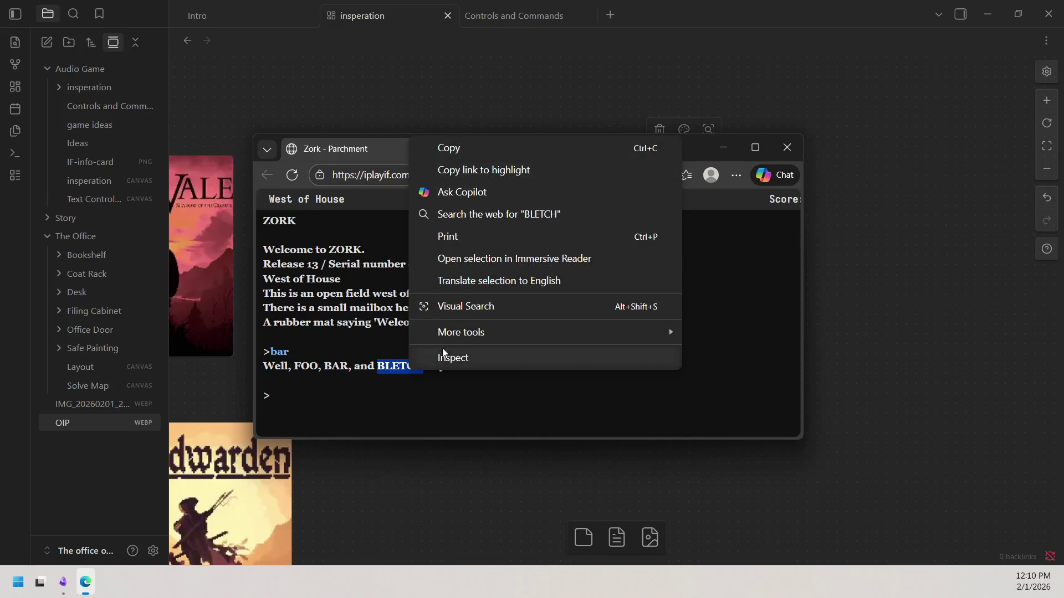
left_click(482, 215)
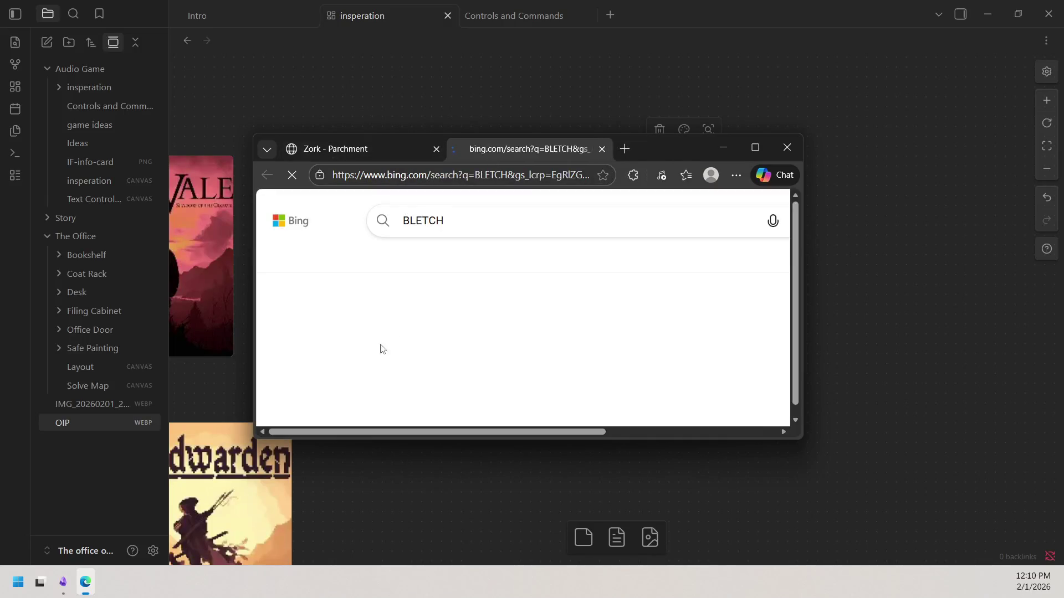
scroll(436, 317, "down", 1)
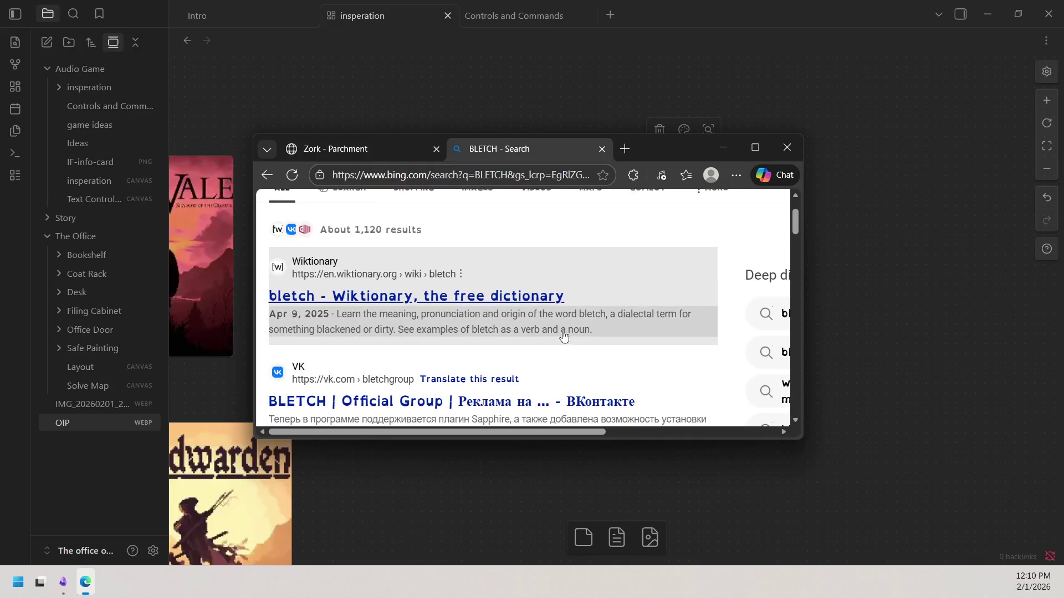
scroll(586, 326, "down", 1)
scroll(556, 325, "down", 2)
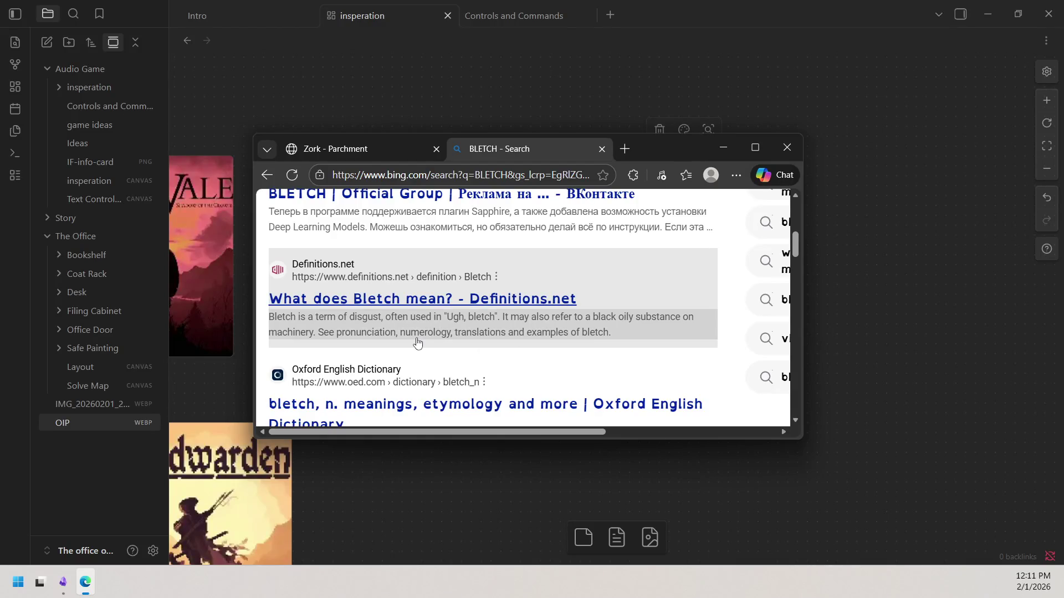
scroll(417, 344, "up", 5)
scroll(411, 341, "down", 3)
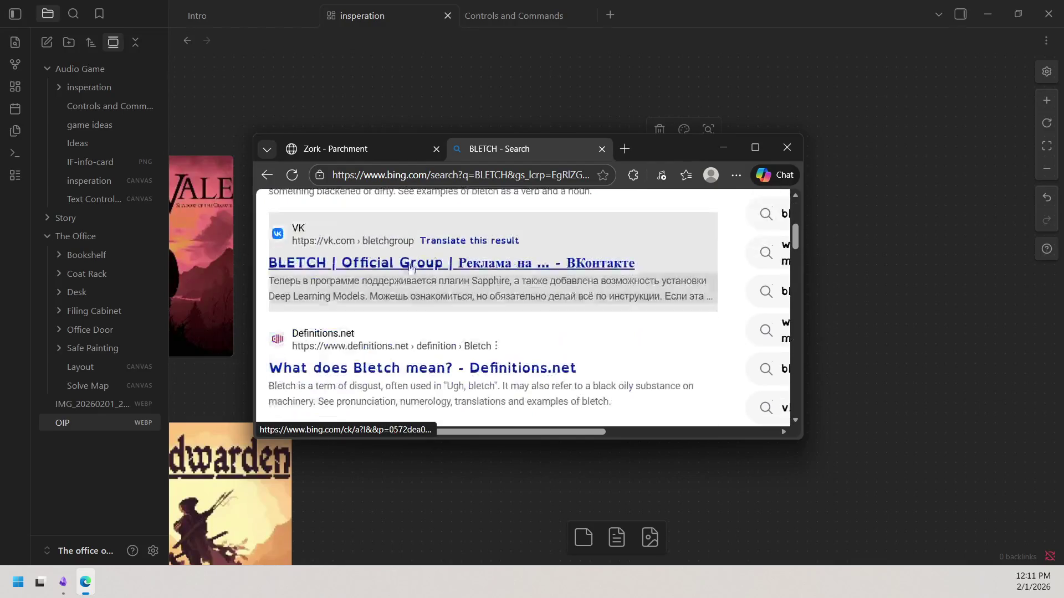
scroll(410, 266, "up", 2)
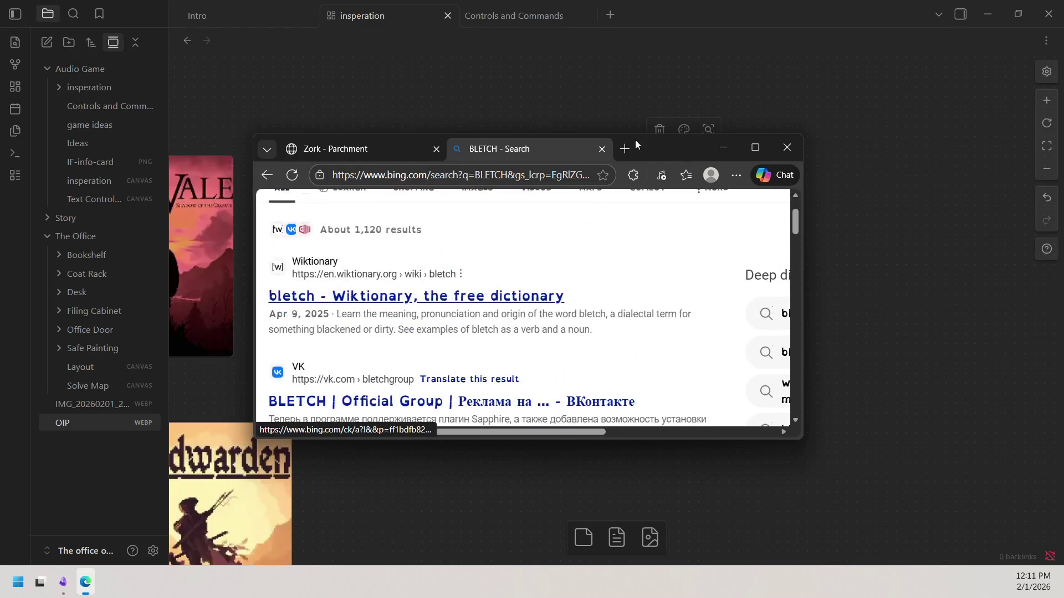
left_click(598, 153)
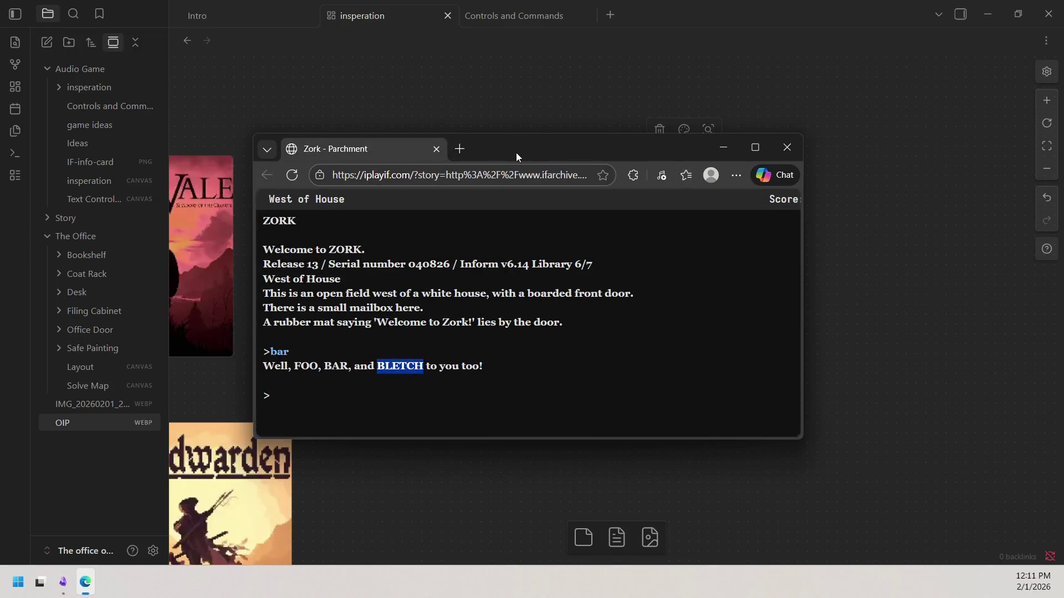
left_click_drag(517, 152, 460, 305)
Copy the Zork page URL and paste it onto the inspiration canvas as a web card
left_click(449, 330)
right_click(438, 327)
left_click(492, 228)
right_click(484, 217)
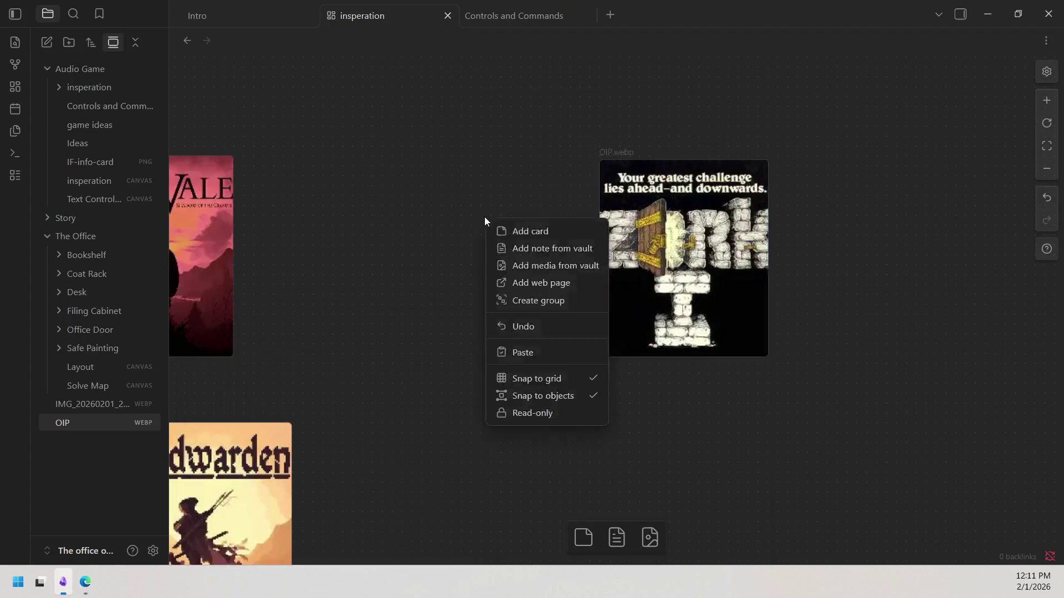
left_click(532, 351)
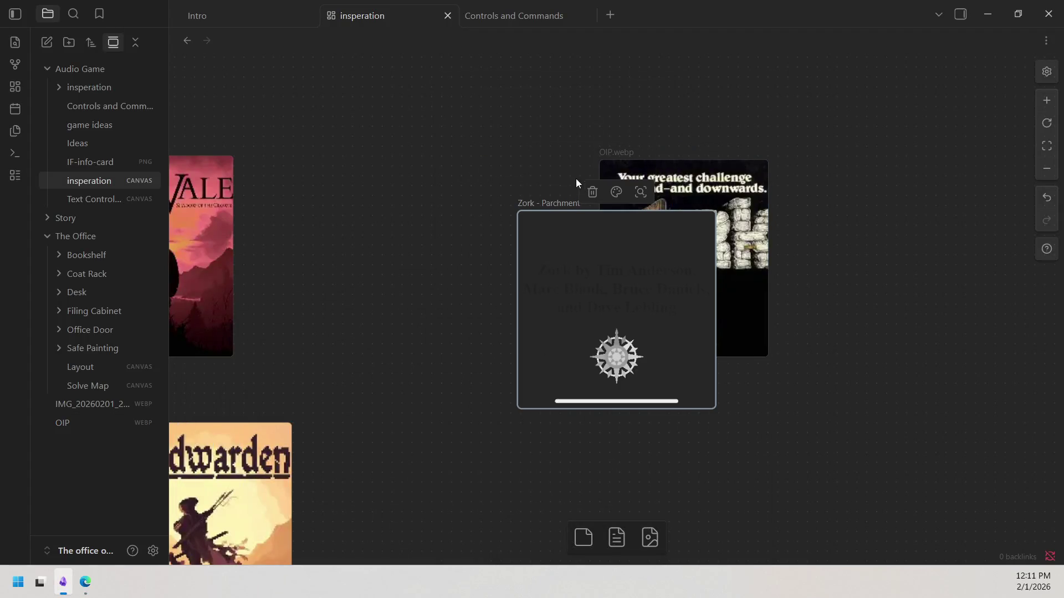
Place the Zork card beside the OIP.webp poster and submit 'bar' to get the FOO, BAR, BLETCH reply
left_click(461, 239)
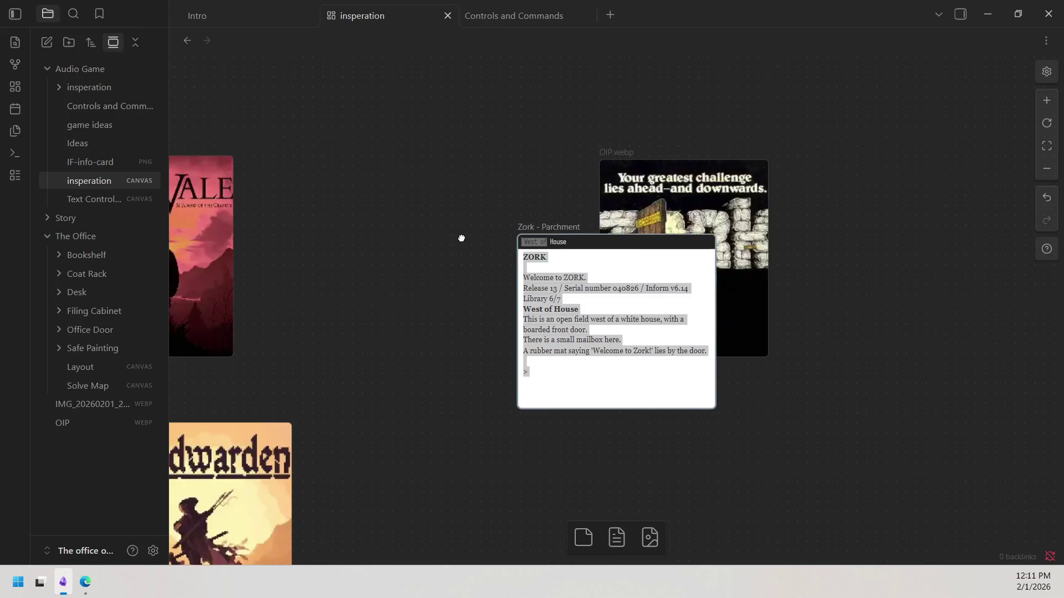
left_click_drag(582, 240, 471, 168)
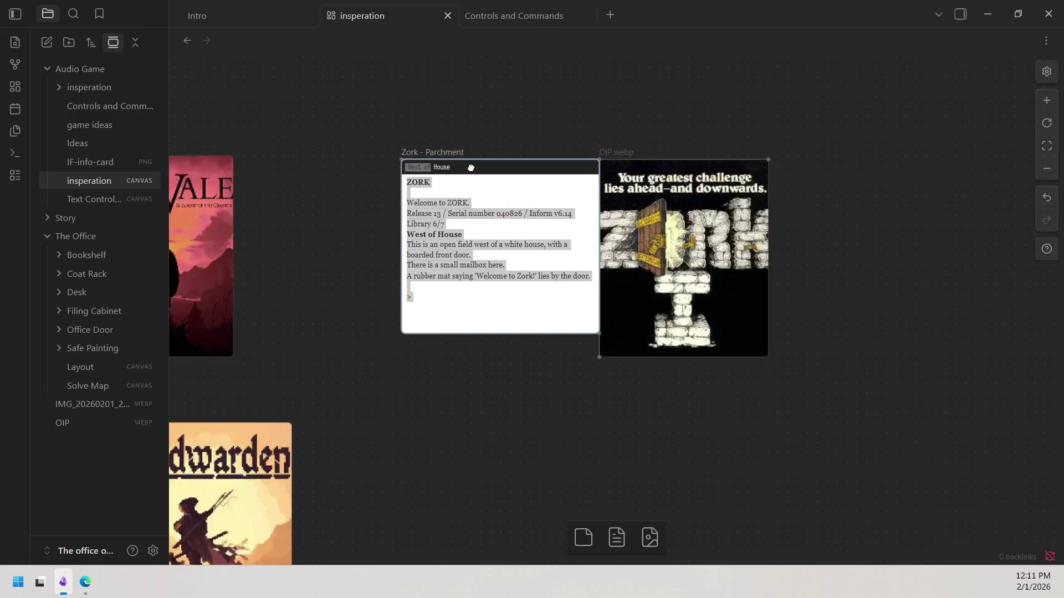
left_click_drag(402, 333, 488, 360)
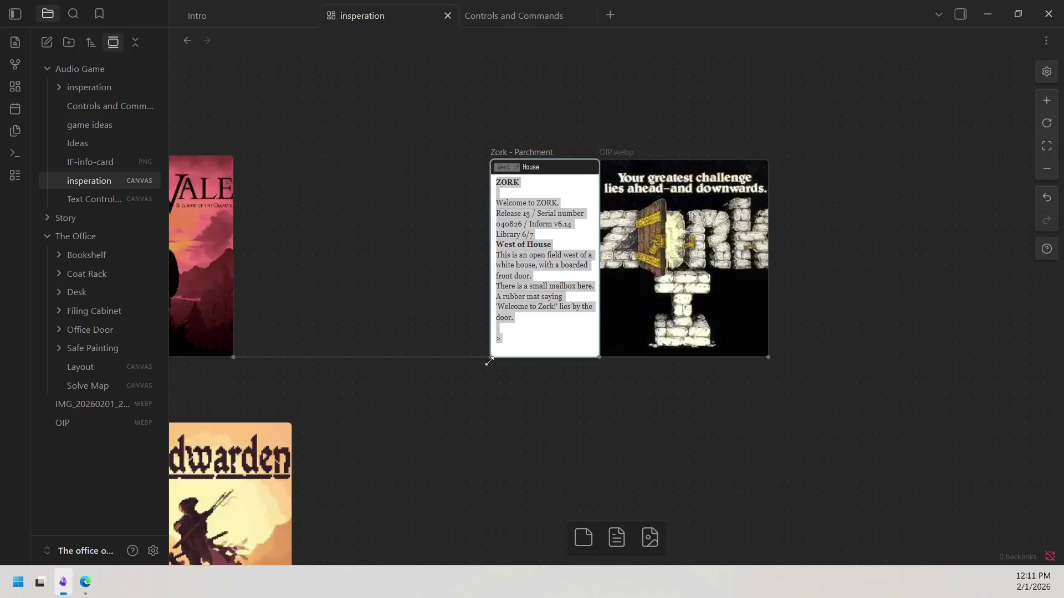
left_click(513, 342)
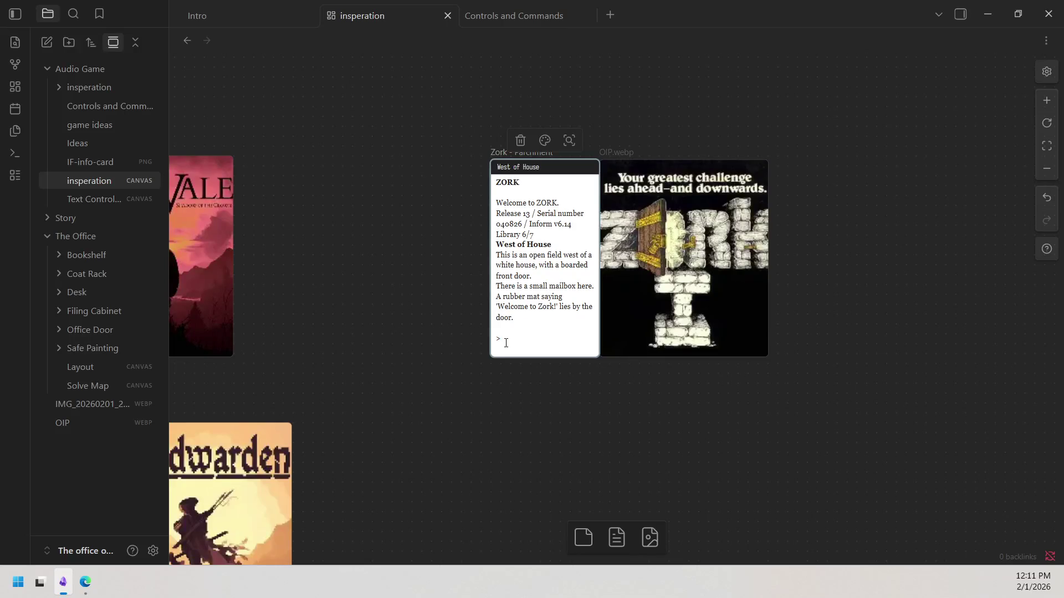
type("bar")
key("Return")
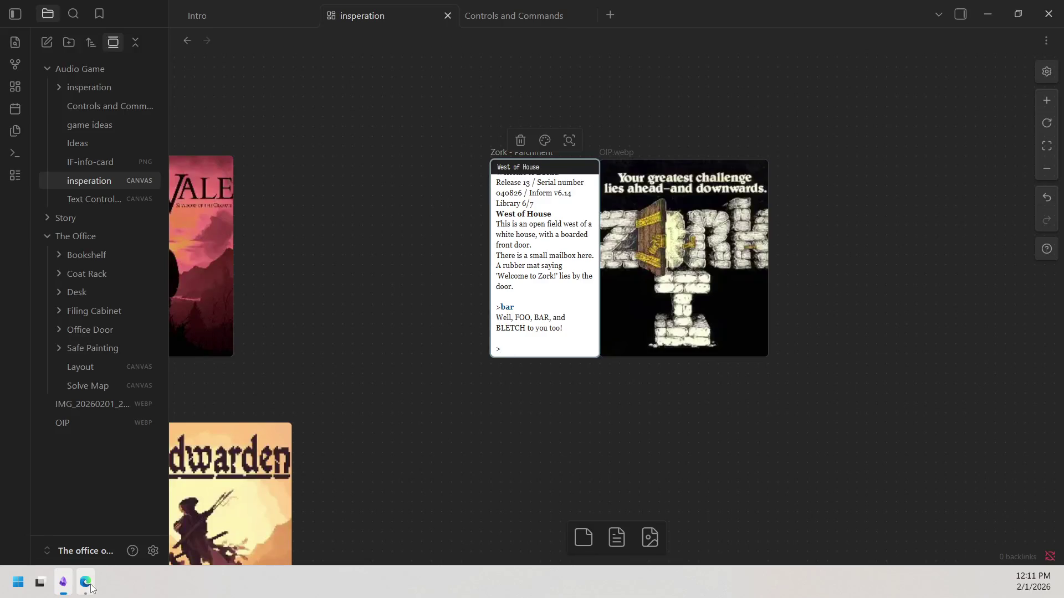
Widen the Zork card to the left and stretch it much taller
mouse_move(491, 327)
left_mouse_down()
mouse_move(292, 324)
mouse_move(310, 293)
left_mouse_up()
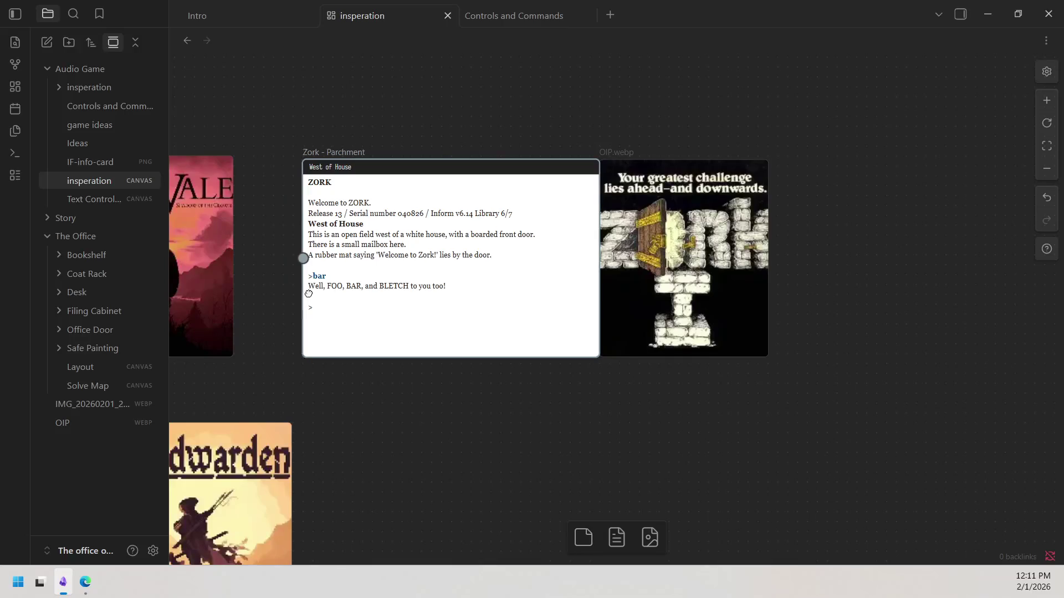
mouse_move(494, 357)
left_mouse_down()
mouse_move(489, 470)
mouse_move(509, 488)
mouse_move(508, 523)
left_mouse_up()
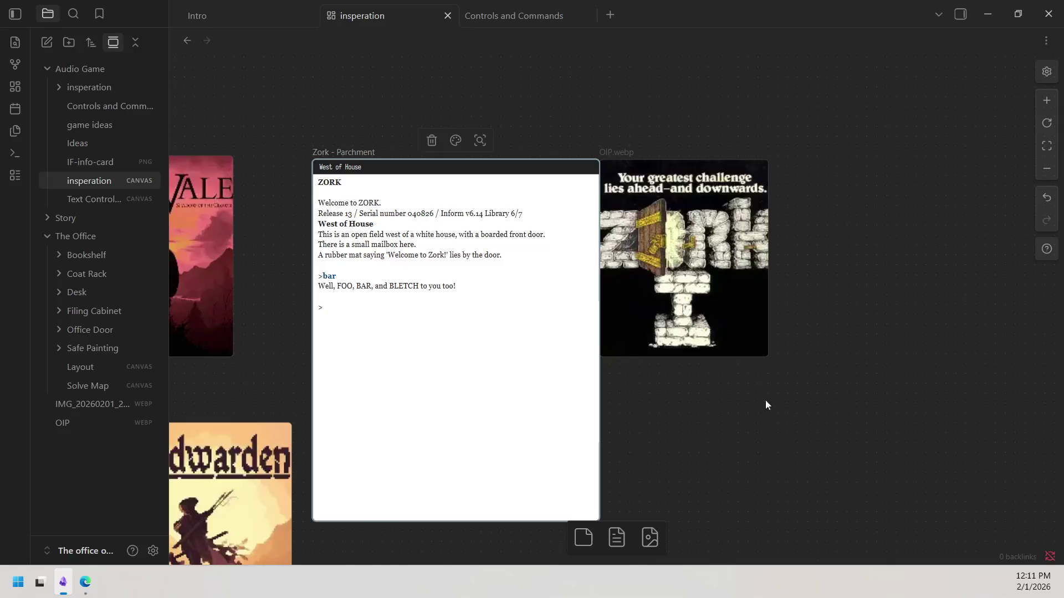
scroll(580, 332, "down", 2)
left_click_drag(580, 332, 581, 482)
scroll(652, 306, "down", 3)
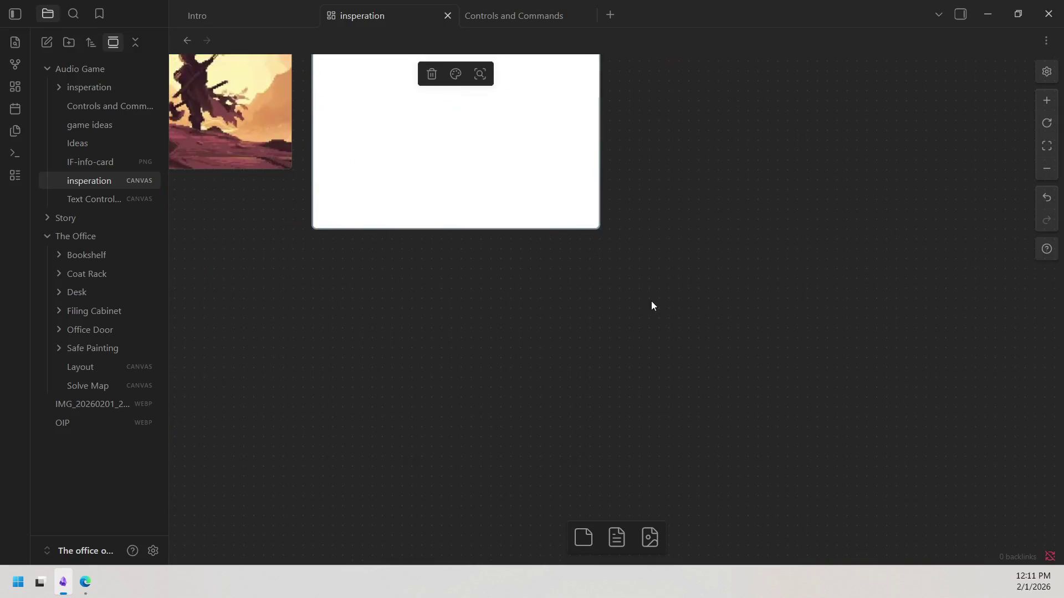
left_click_drag(550, 240, 508, 523)
scroll(591, 314, "down", 3)
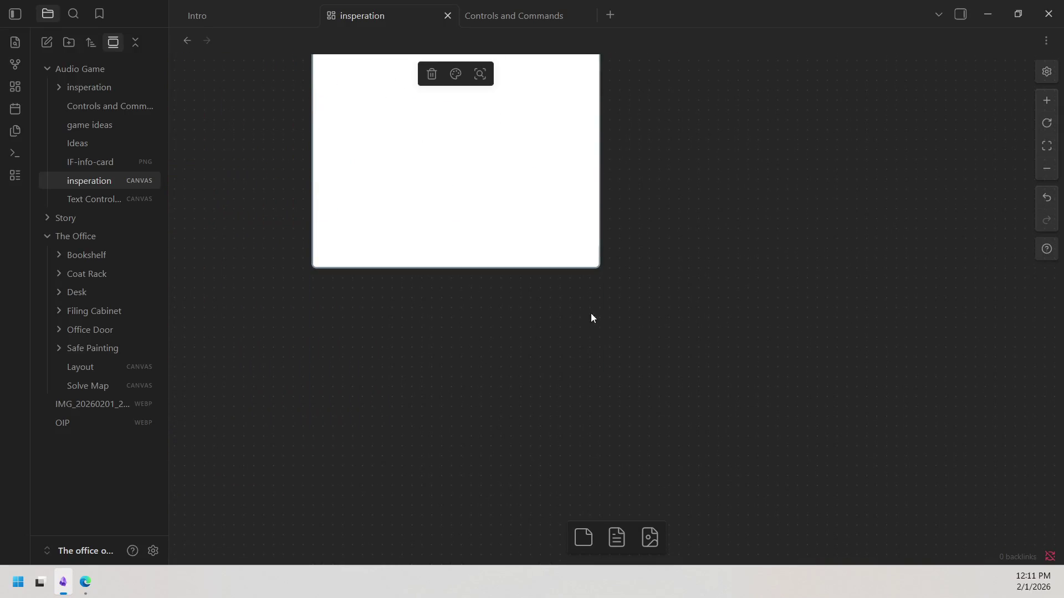
left_click_drag(516, 268, 516, 456)
scroll(829, 286, "up", 8)
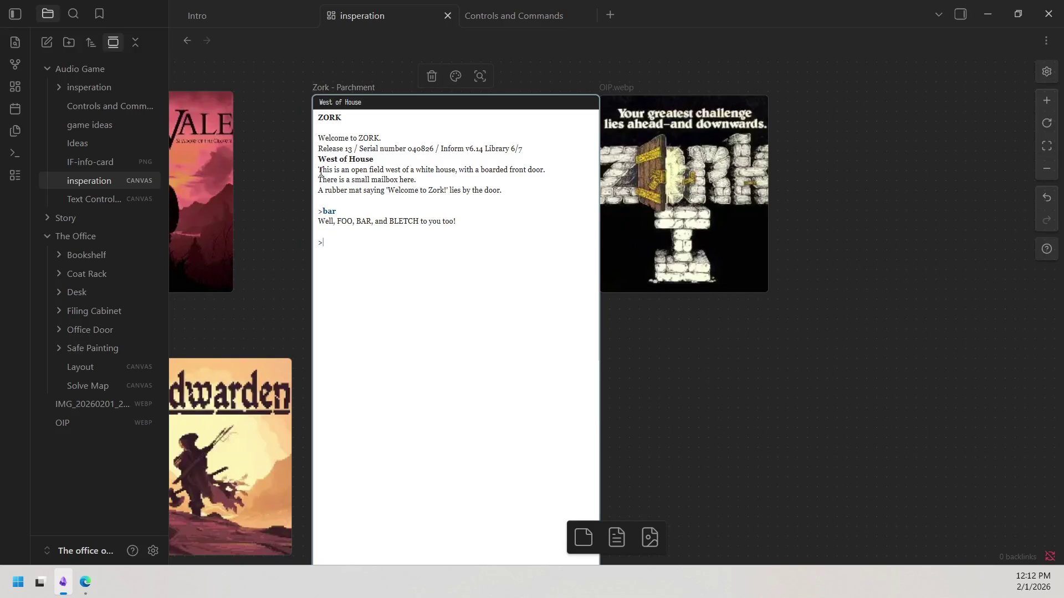
Highlight lines of the West of House description, then shorten the embedded Zork card and deselect it
left_click_drag(319, 170, 365, 173)
left_click_drag(275, 242, 282, 271)
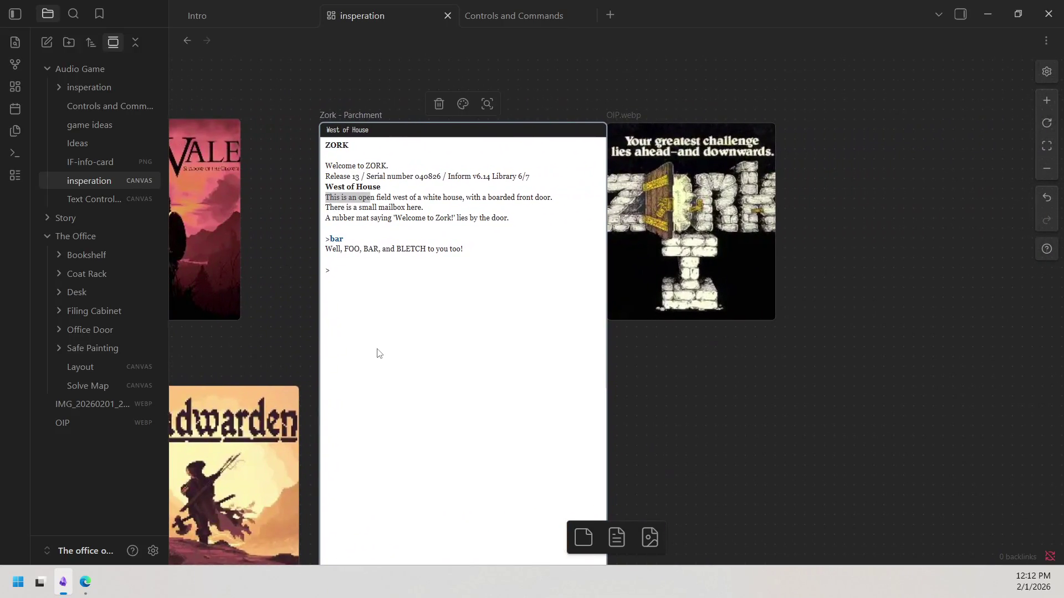
left_click(433, 210)
mouse_move(324, 197)
left_mouse_down()
mouse_move(465, 206)
mouse_move(552, 195)
mouse_move(543, 212)
left_mouse_up()
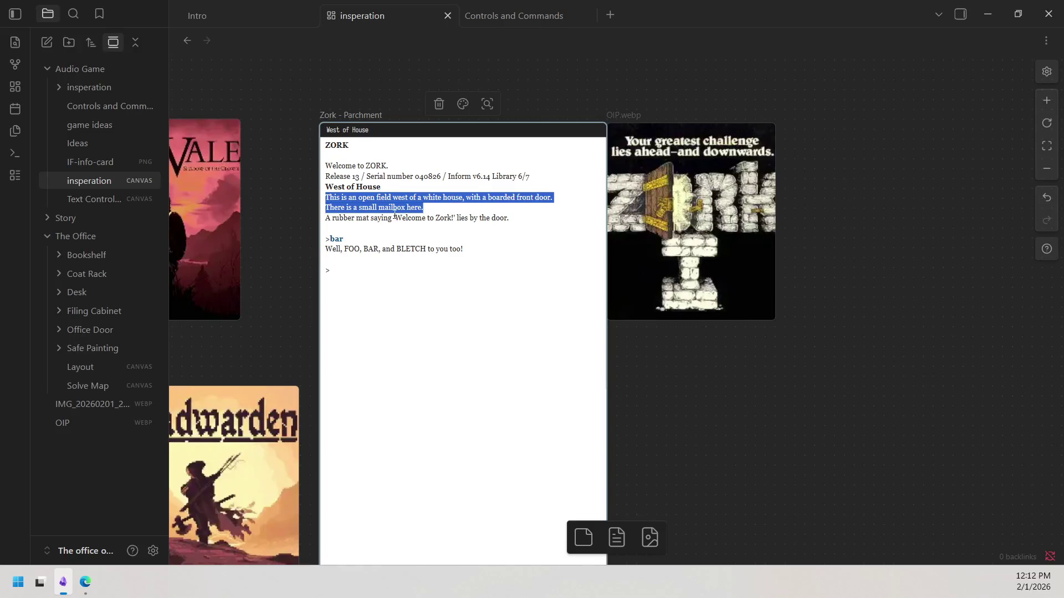
left_click_drag(320, 215, 335, 216)
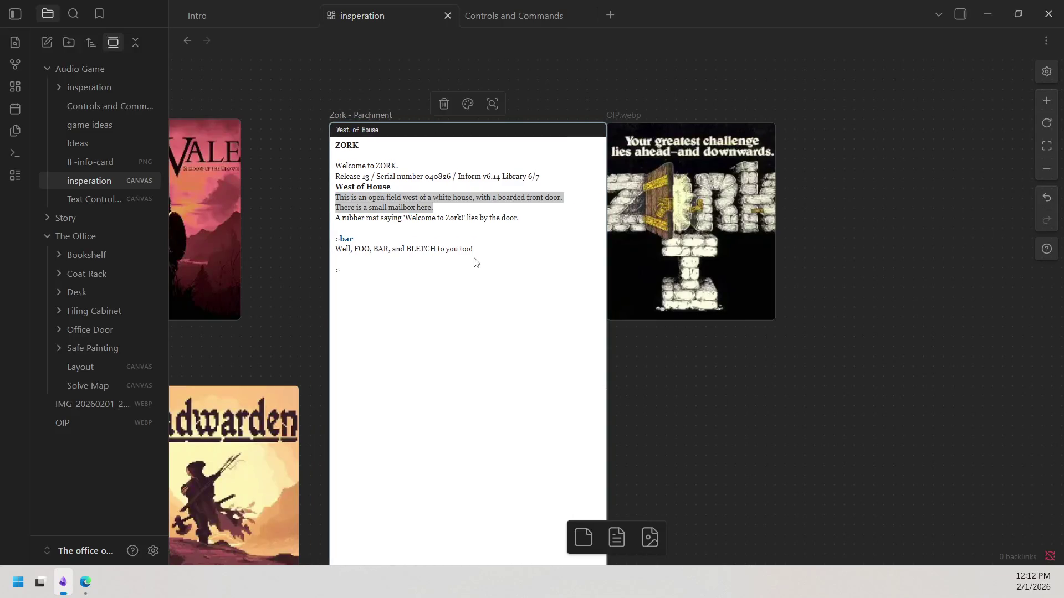
scroll(641, 324, "down", 2)
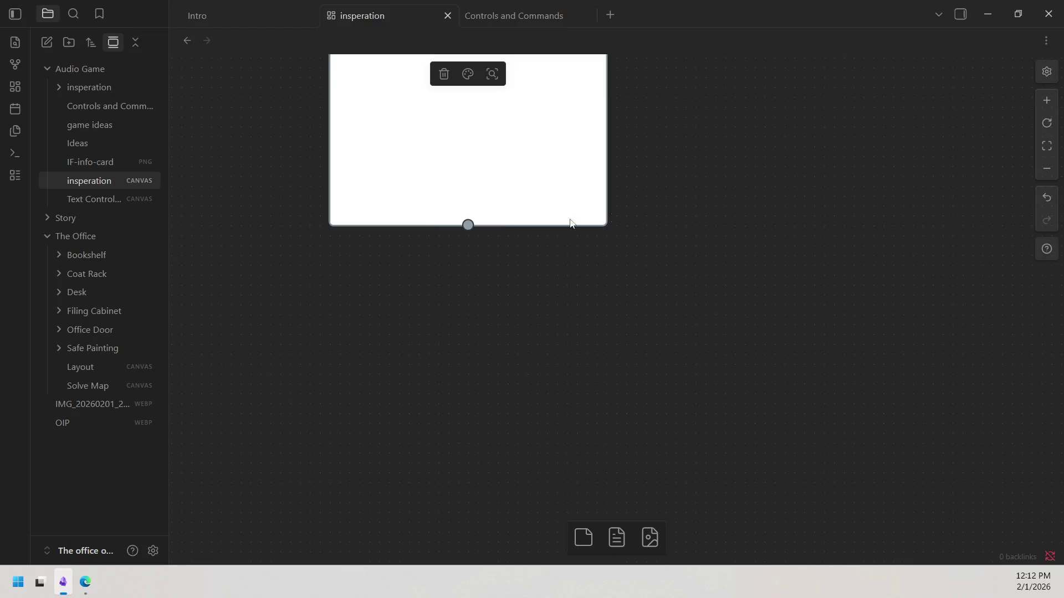
scroll(566, 493, "down", 2)
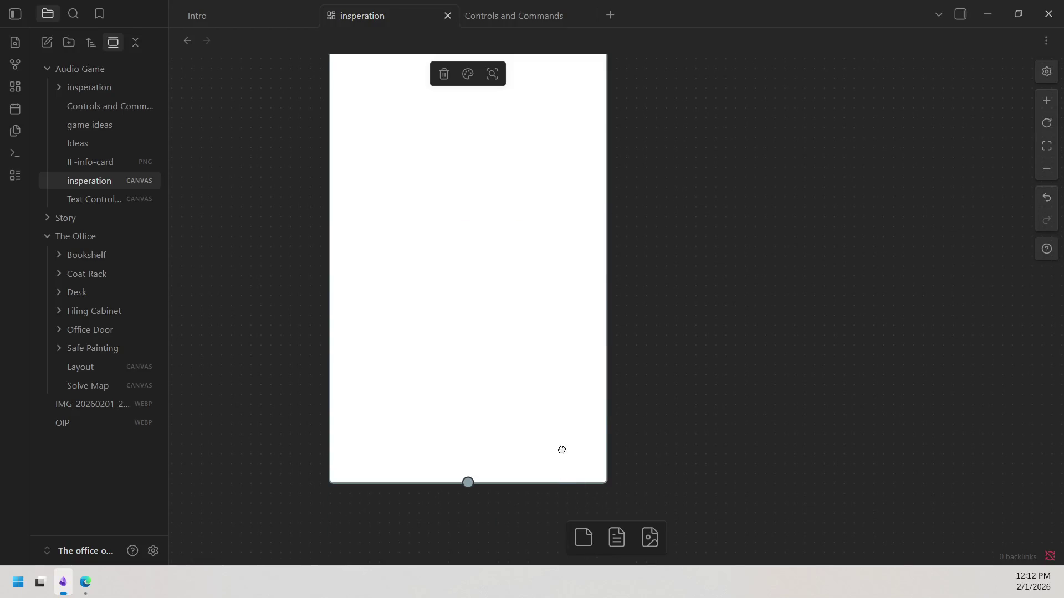
scroll(560, 449, "down", 5)
scroll(539, 114, "up", 4)
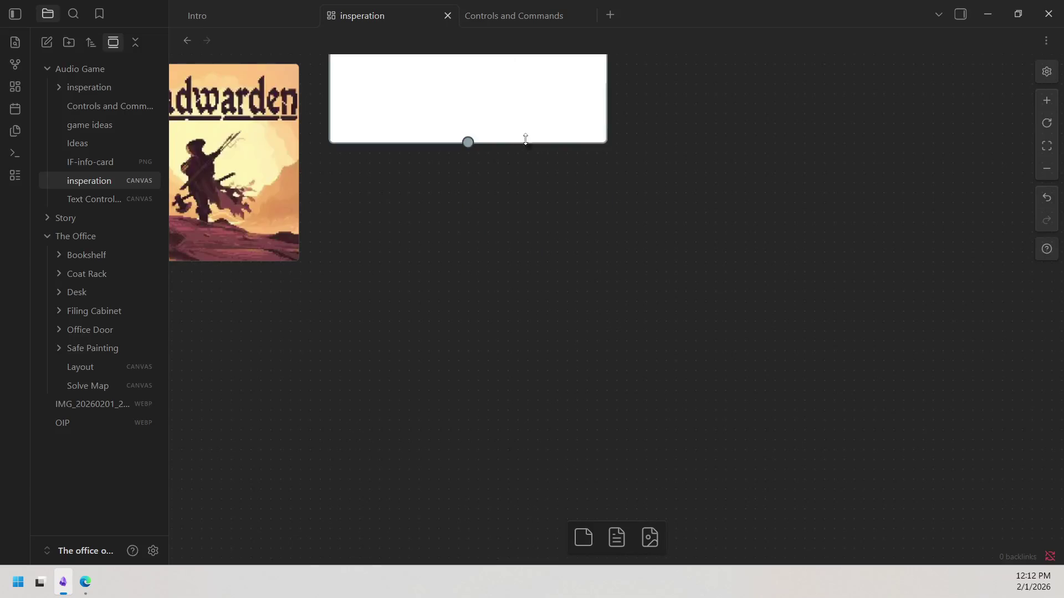
scroll(641, 221, "up", 3)
left_click_drag(557, 380, 552, 341)
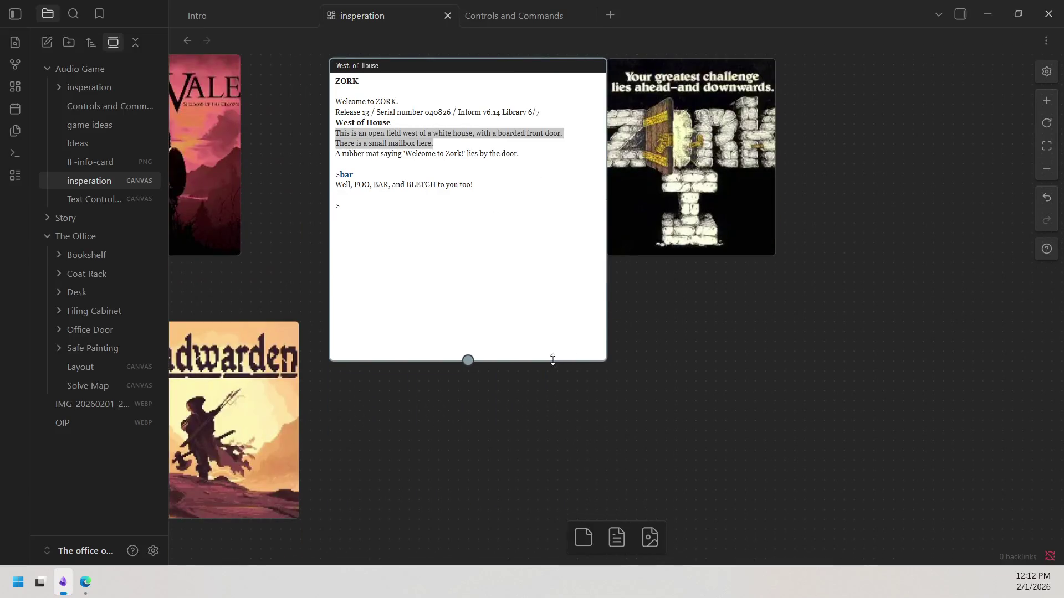
left_click(631, 341)
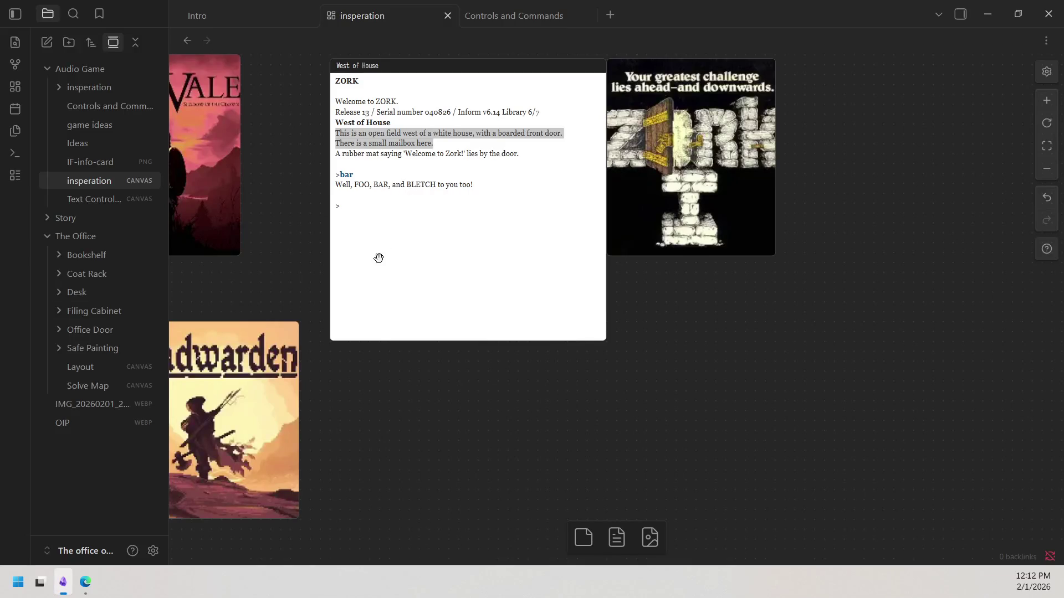
left_click(396, 243)
left_click(360, 217)
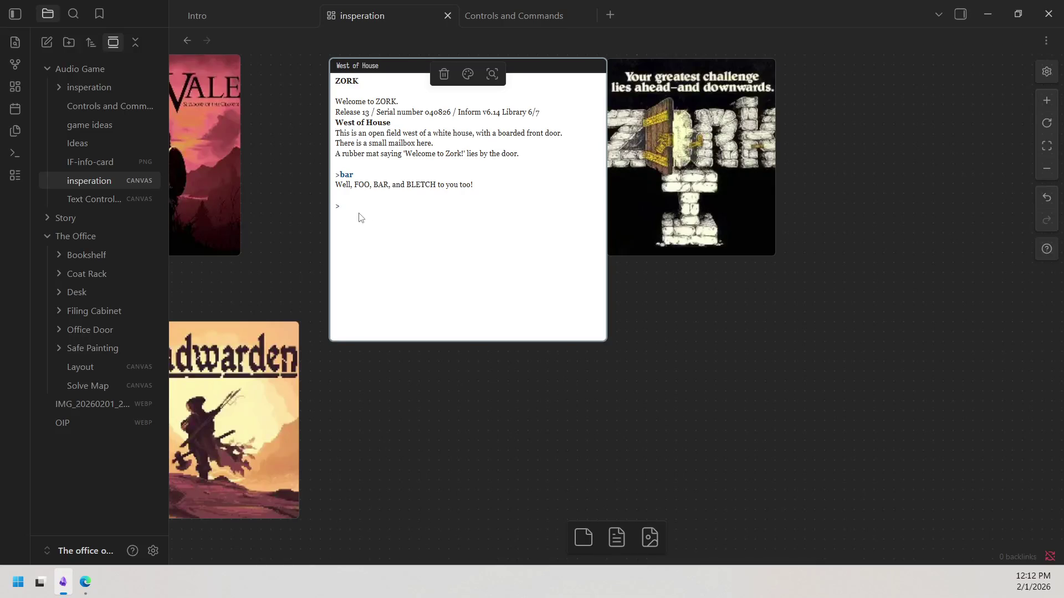
type("l")
type("$")
type("SSSSSSSSSSSSS")
key("BackSpace")
key("BackSpace")
key("BackSpace")
key("BackSpace")
key("BackSpace")
key("BackSpace")
key("BackSpace")
key("BackSpace")
key("BackSpace")
key("BackSpace")
key("BackSpace")
key("BackSpace")
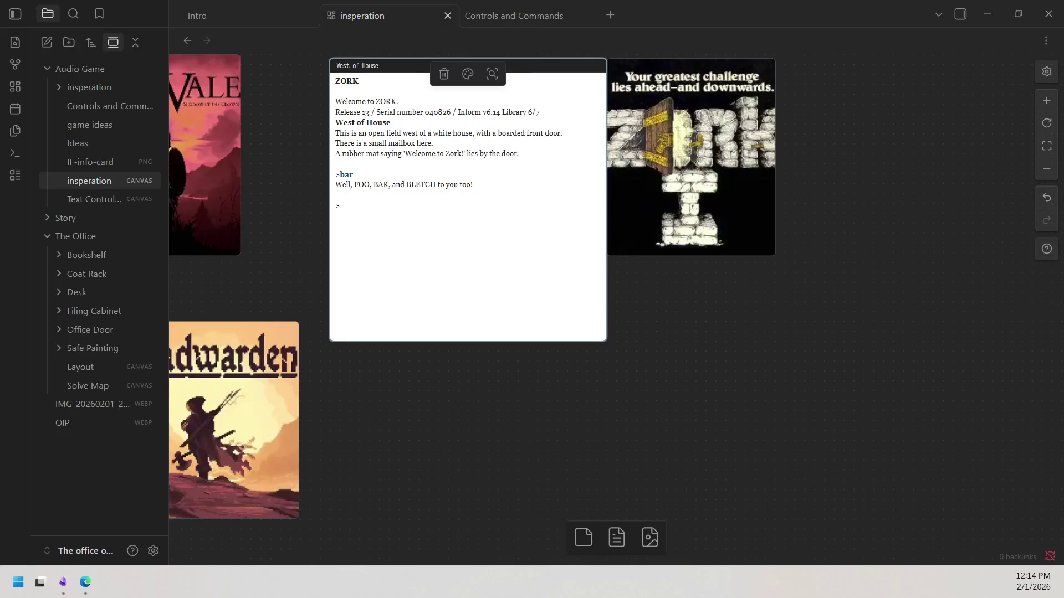
left_click(373, 225)
Bring the Edge Zork window forward, maximize it, focus the prompt and switch to full screen with F11
left_click(489, 361)
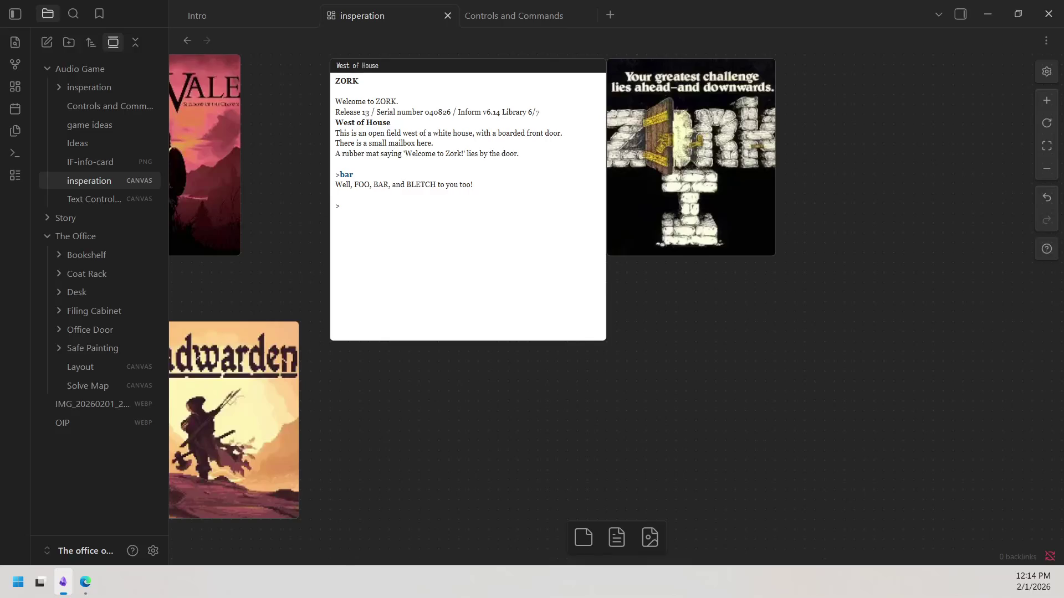
left_click(88, 581)
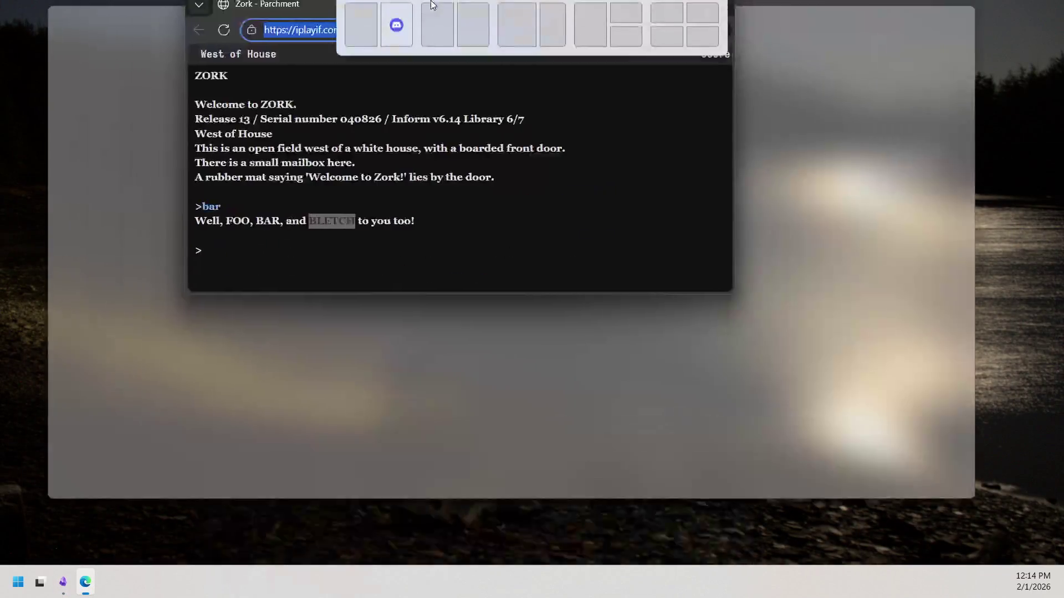
left_click_drag(445, 303, 449, 2)
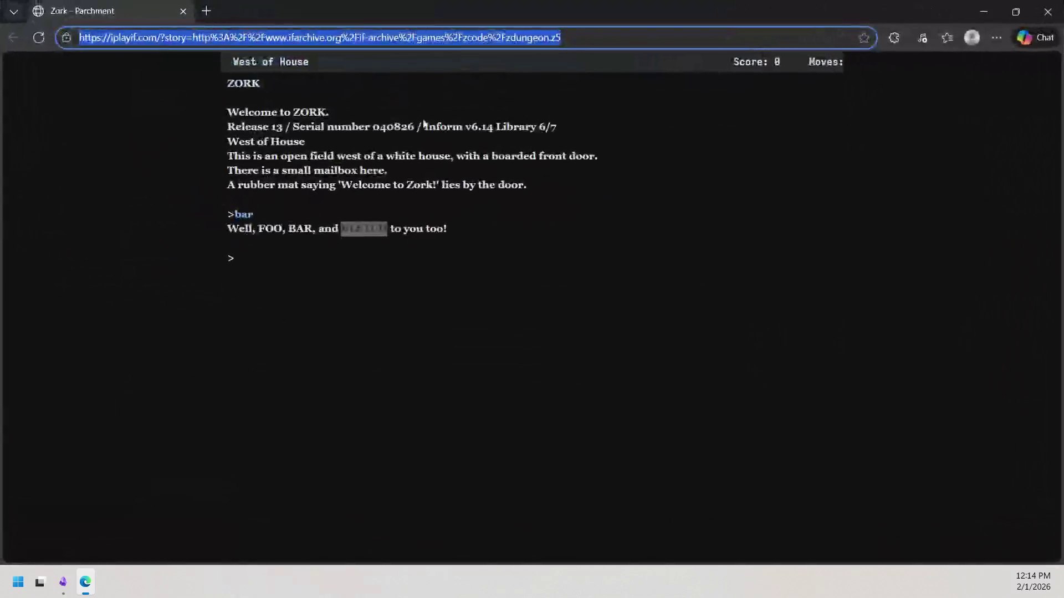
left_click(284, 263)
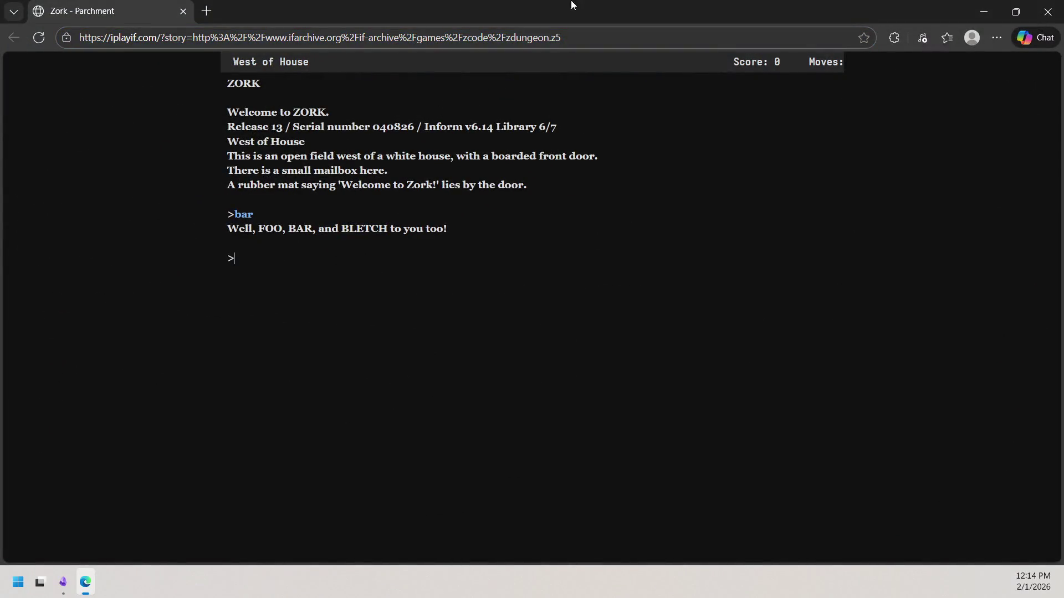
left_click_drag(526, 185, 527, 199)
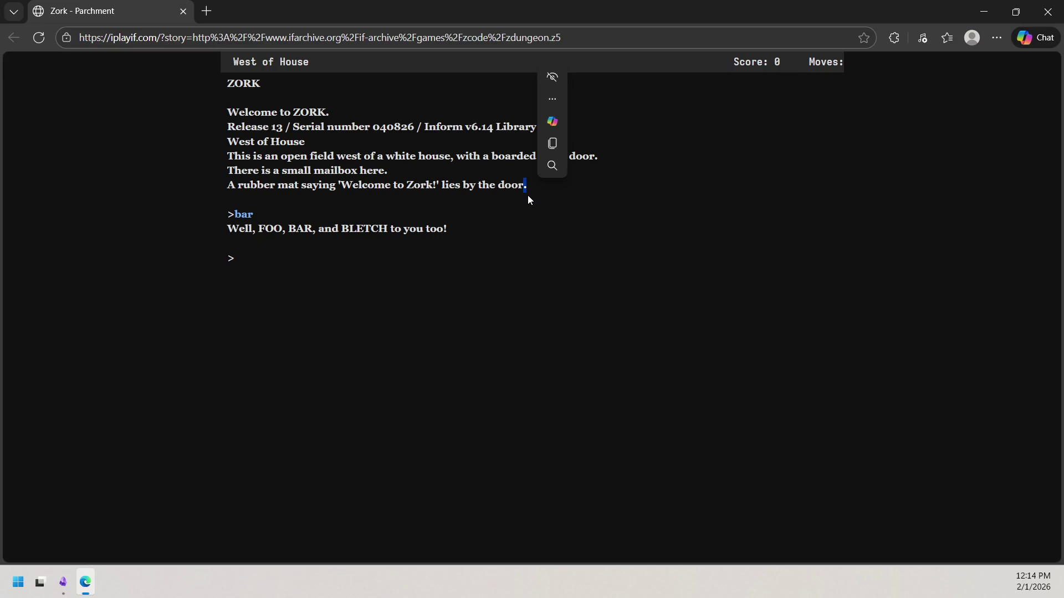
left_click(541, 406)
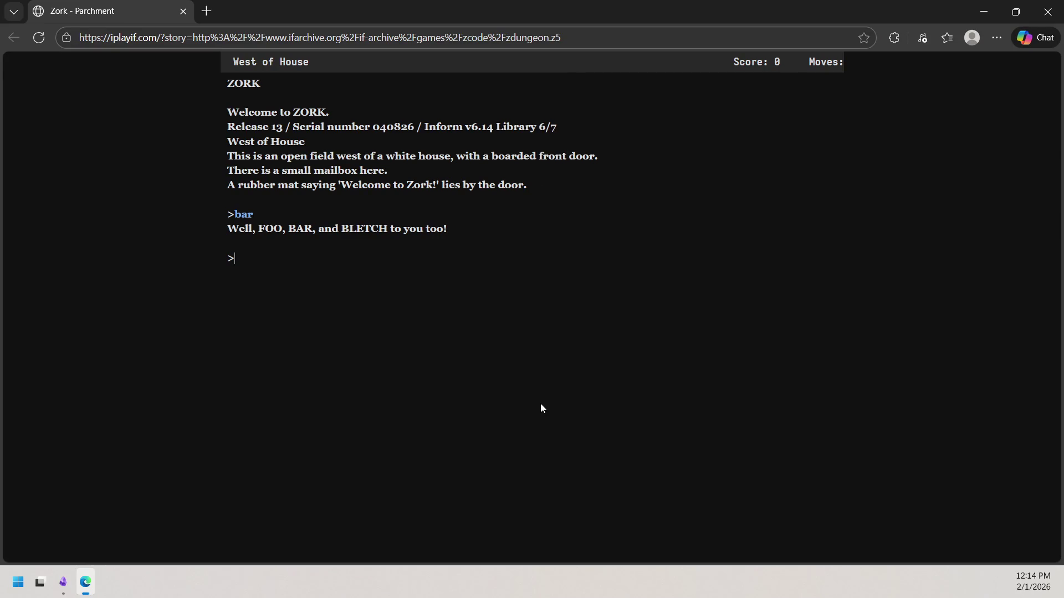
key("F11")
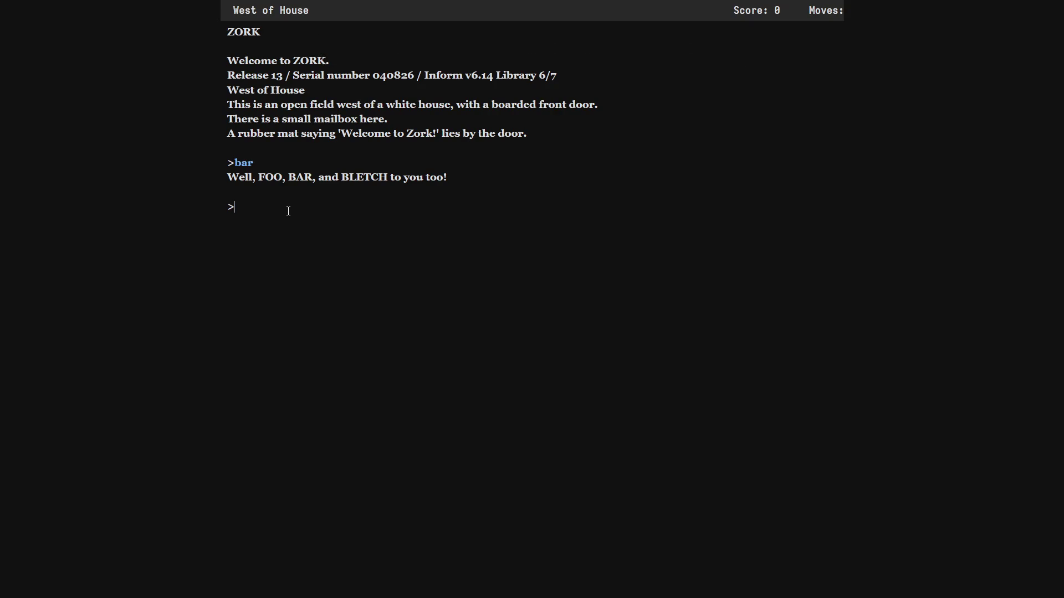
type("loo")
Enter 'go around the house', then 'lift the matr' and the corrected 'lift the mat', reaching move 3
key("BackSpace")
key("BackSpace")
key("BackSpace")
type("go around")
key("Tab")
type("house")
key("Return")
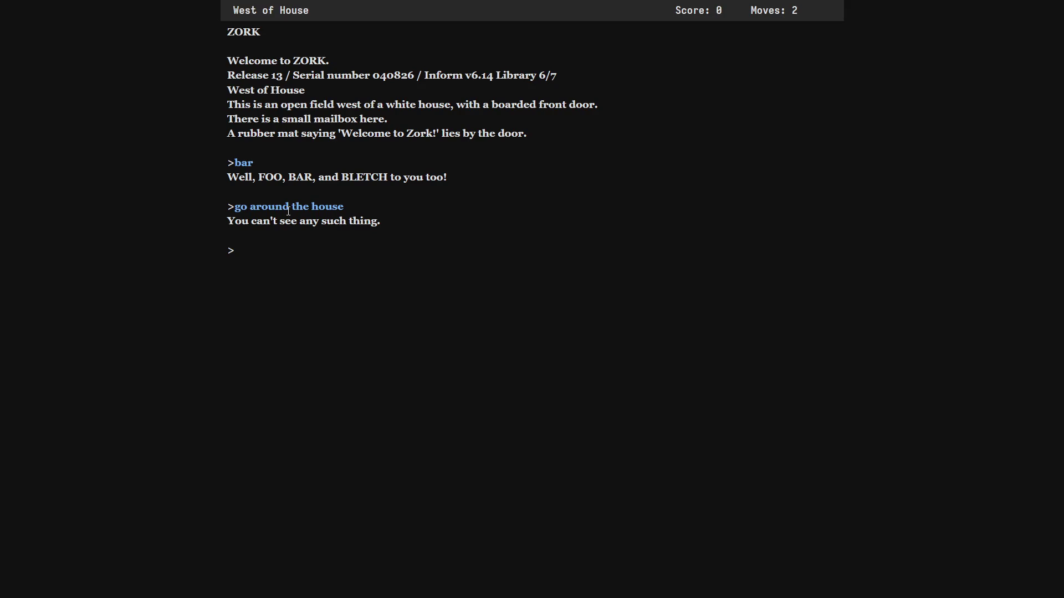
type("lift the matr")
key("Return")
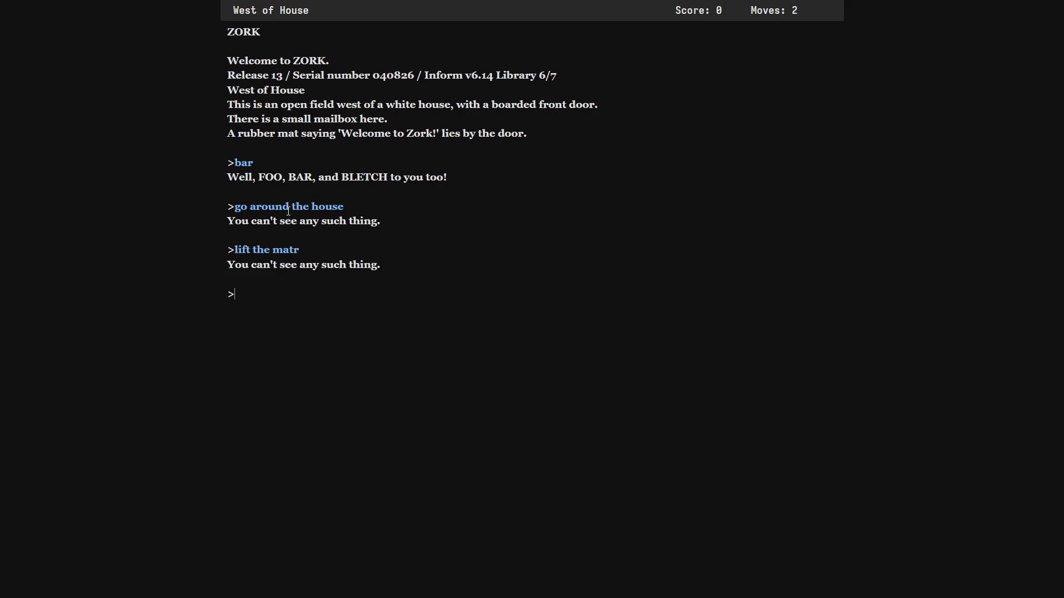
type("lisft")
key("BackSpace")
key("BackSpace")
type("ft ")
type("the ma")
type("t")
key("Return")
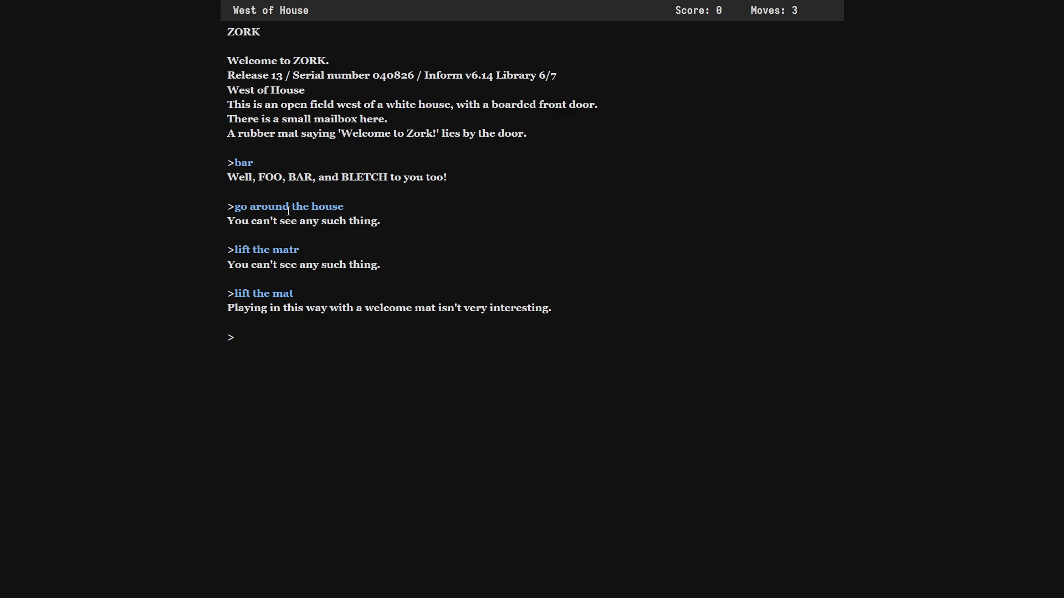
type("take")
type("ma")
Enter 'take the mat' and 'look aound' at the Zork prompt
key("BackSpace")
key("BackSpace")
type("the mat")
key("Return")
type("look a")
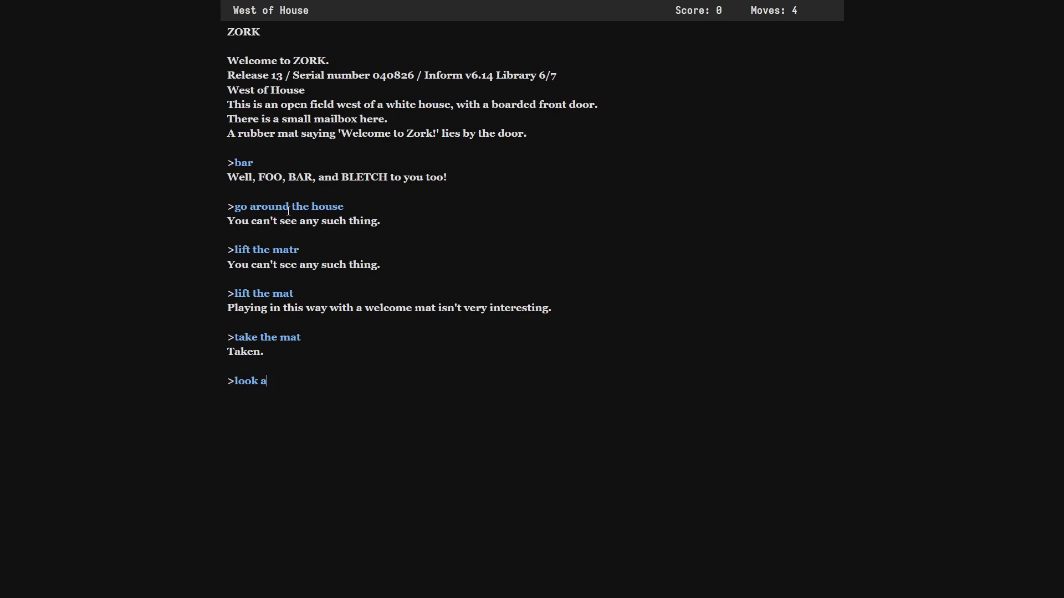
type("oun")
type("d")
key("Return")
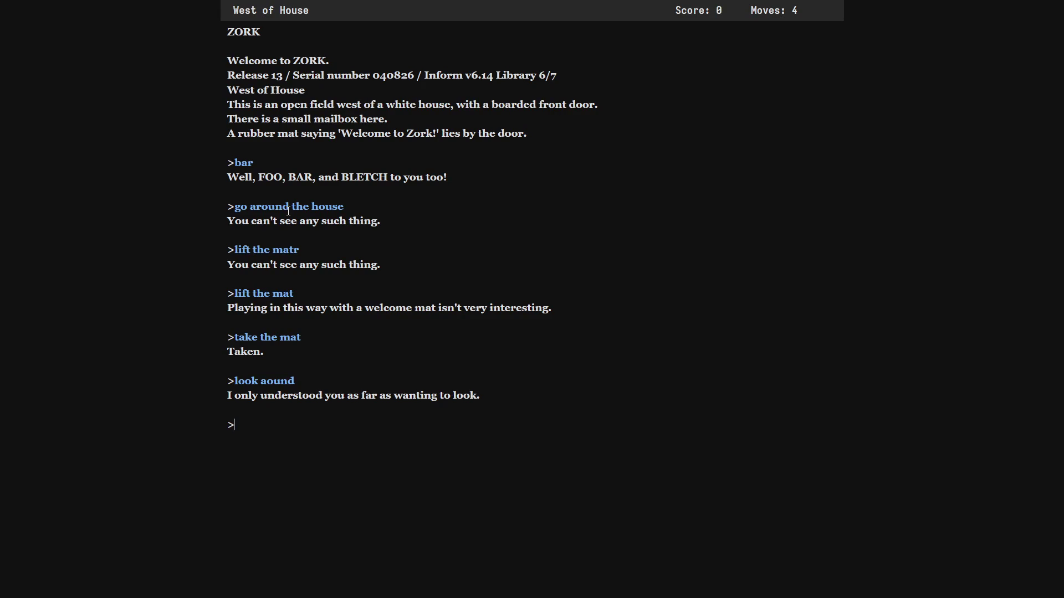
type("look ar")
key("BackSpace")
type("t the ground")
Enter 'look at the ground', 'take the house' and 'make boots', reaching move 5
key("Return")
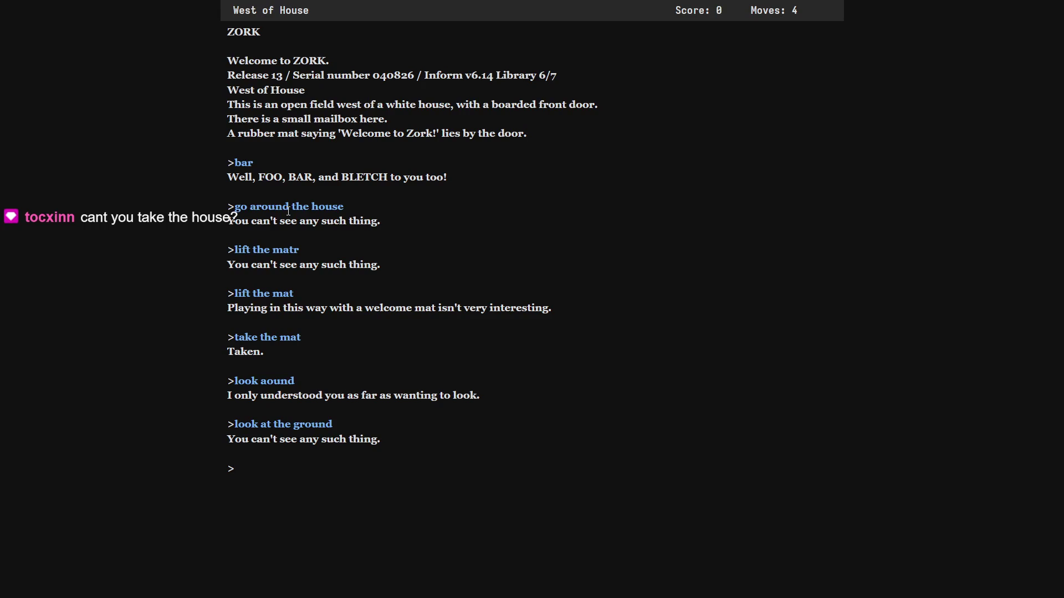
type("take")
type(" the house")
key("Return")
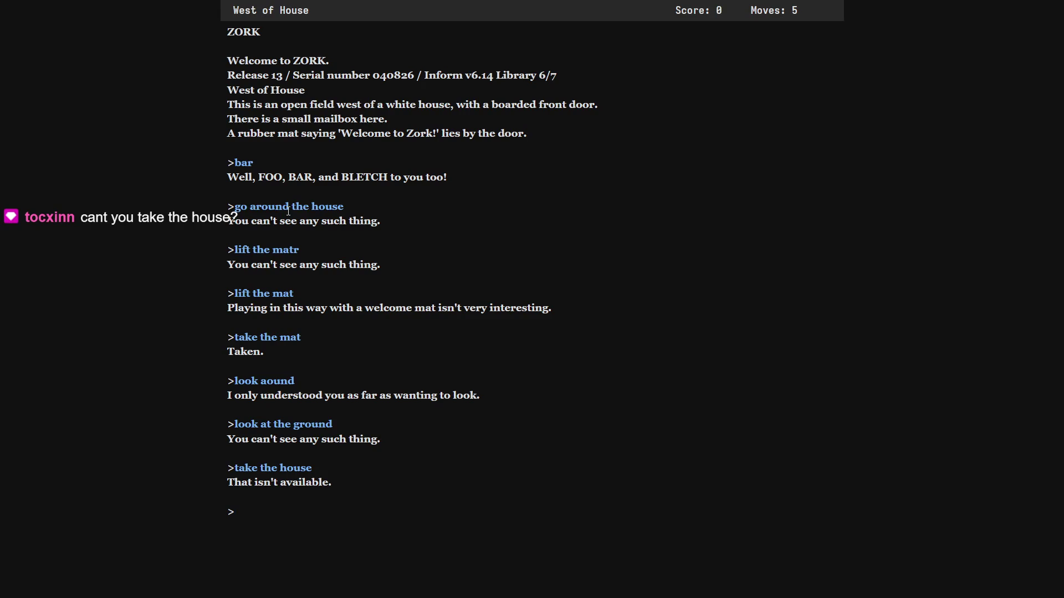
type("make")
type(" boots")
key("Return")
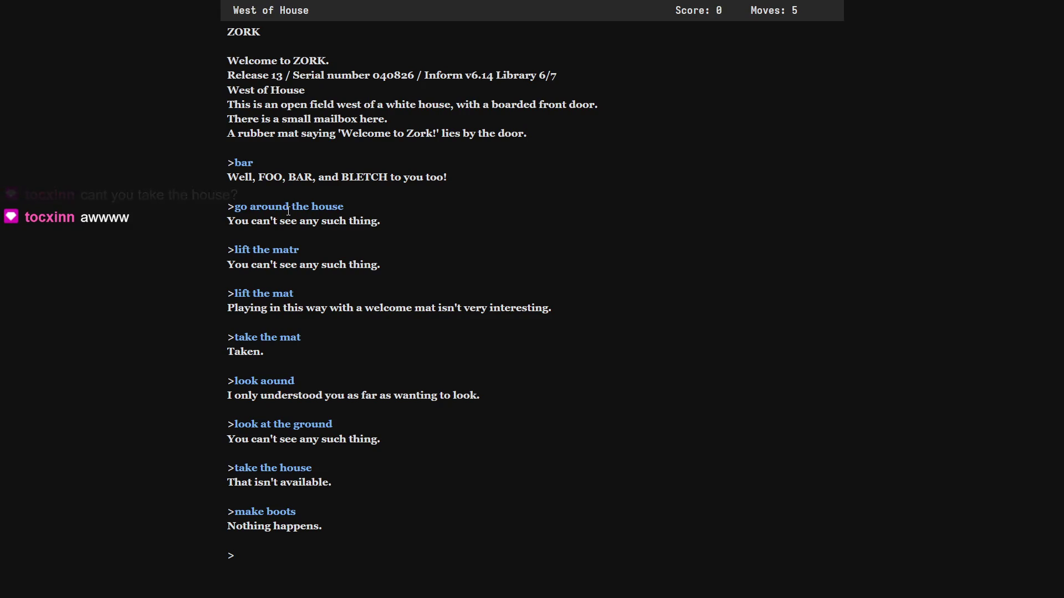
type("go around")
Enter 'go around the house' and 'where am I', both rejected, then type 'help' at the prompt
key("Tab")
type("li")
key("BackSpace")
key("BackSpace")
key("BackSpace")
type("house")
key("Return")
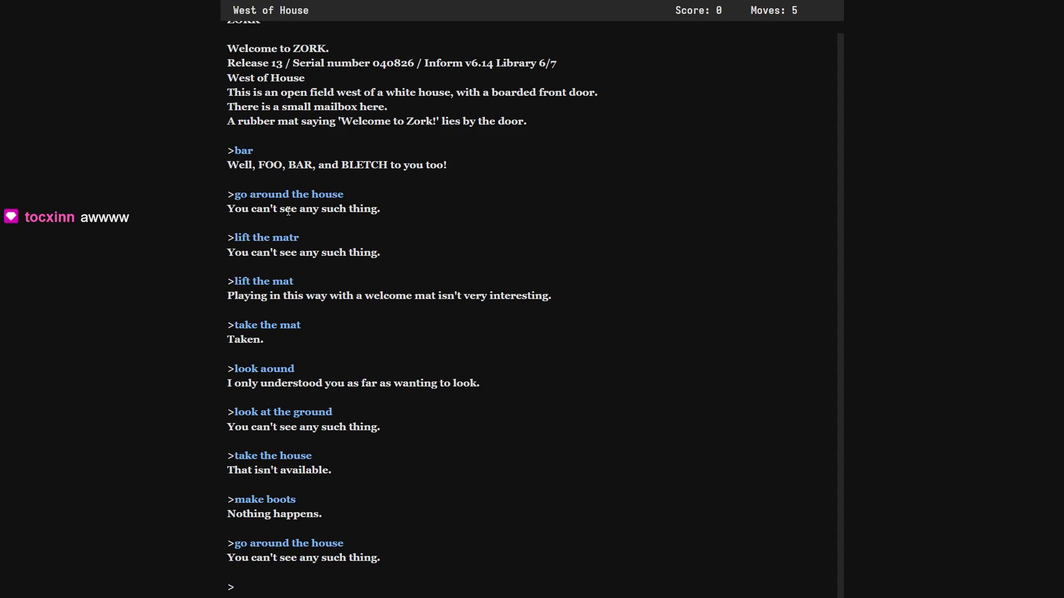
type("where am")
type(" I")
key("Return")
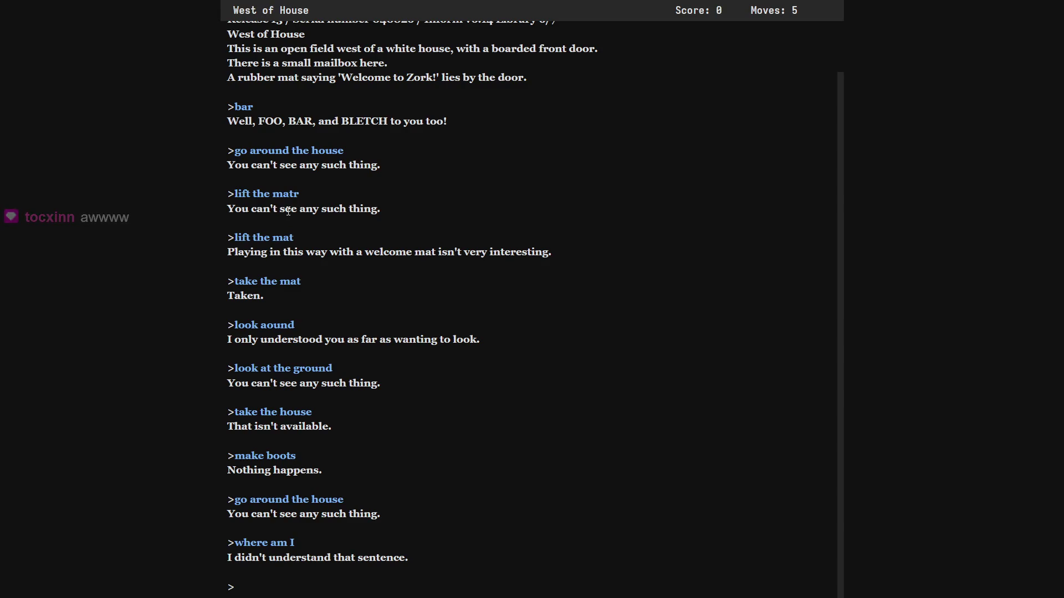
type("help")
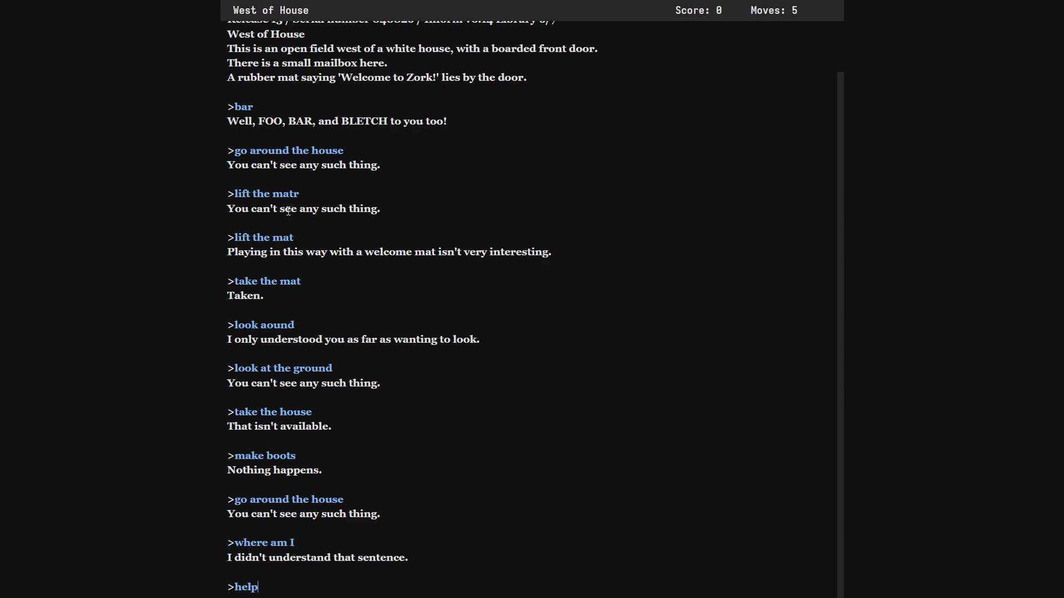
Submit 'help' to display Zork's help text on commands, abbreviations, containment and fighting
key("Return")
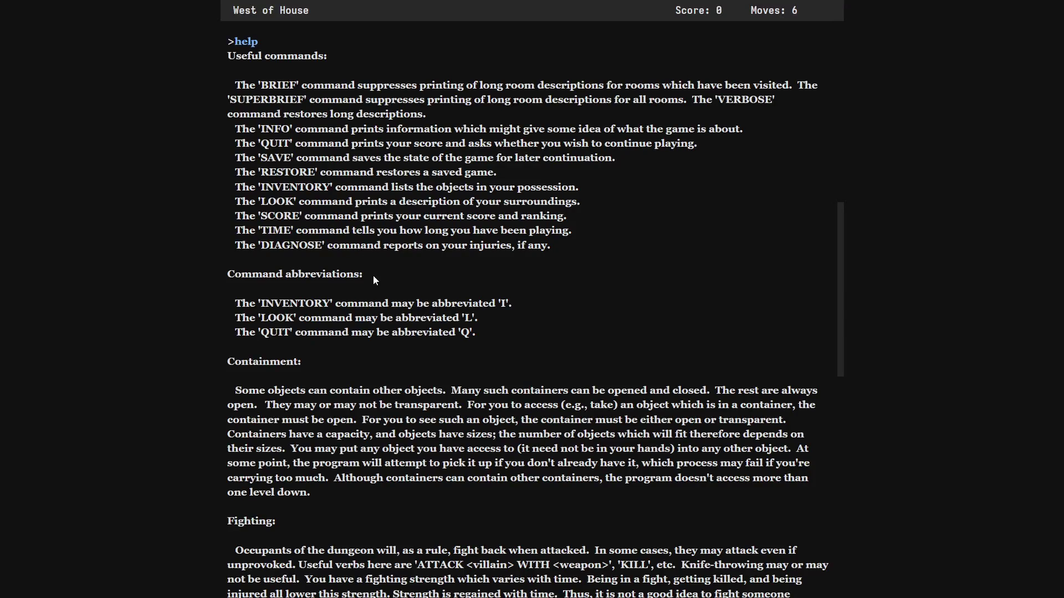
scroll(374, 274, "down", 5)
scroll(374, 275, "up", 5)
scroll(373, 275, "down", 10)
scroll(377, 234, "up", 10)
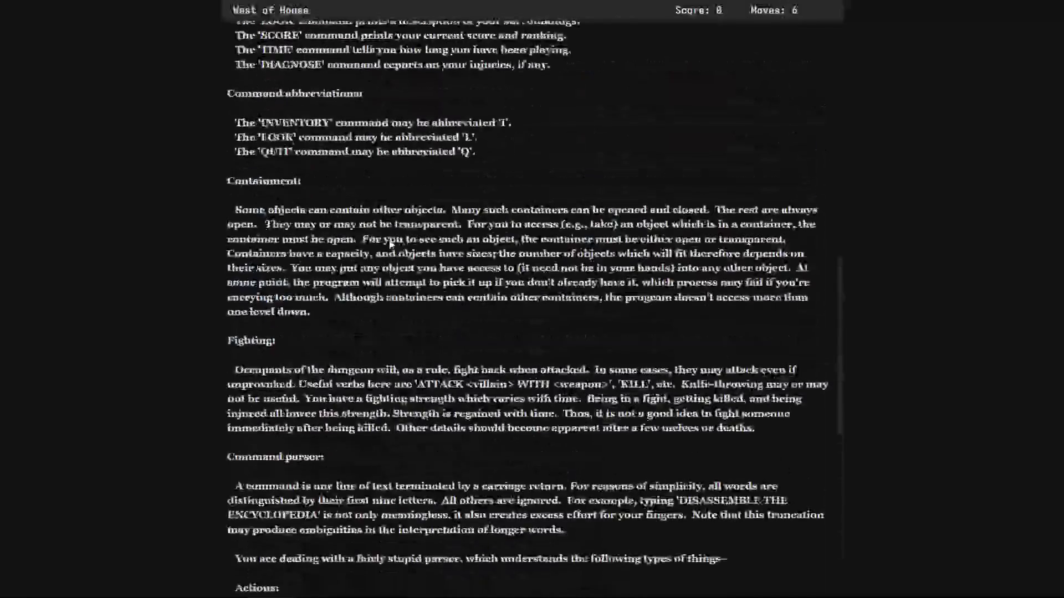
scroll(392, 240, "up", 8)
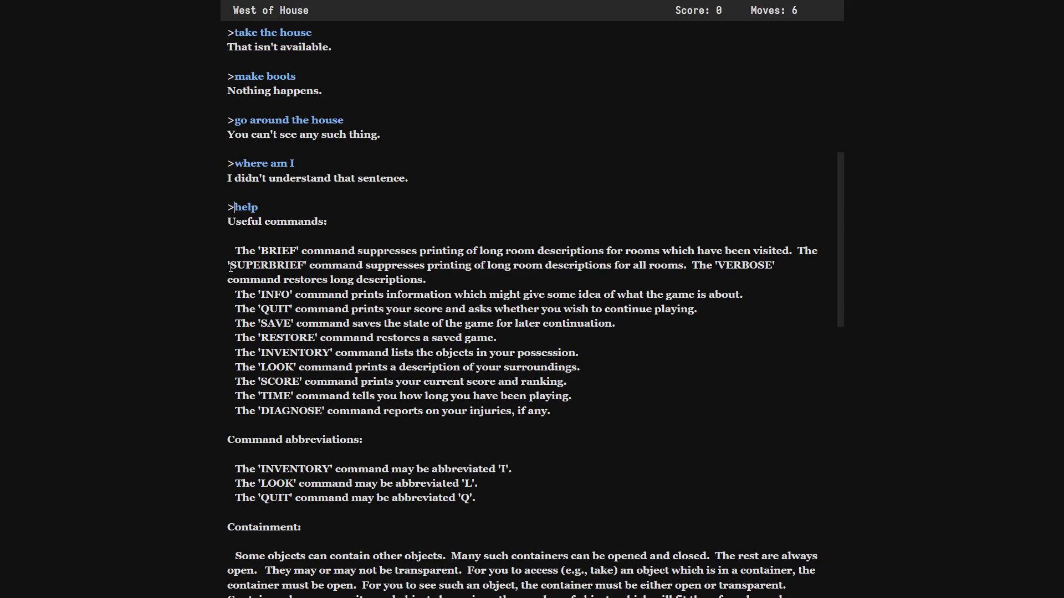
Select and copy the word VERBOSE from the BRIEF/SUPERBRIEF/VERBOSE help text
left_click_drag(230, 267, 304, 266)
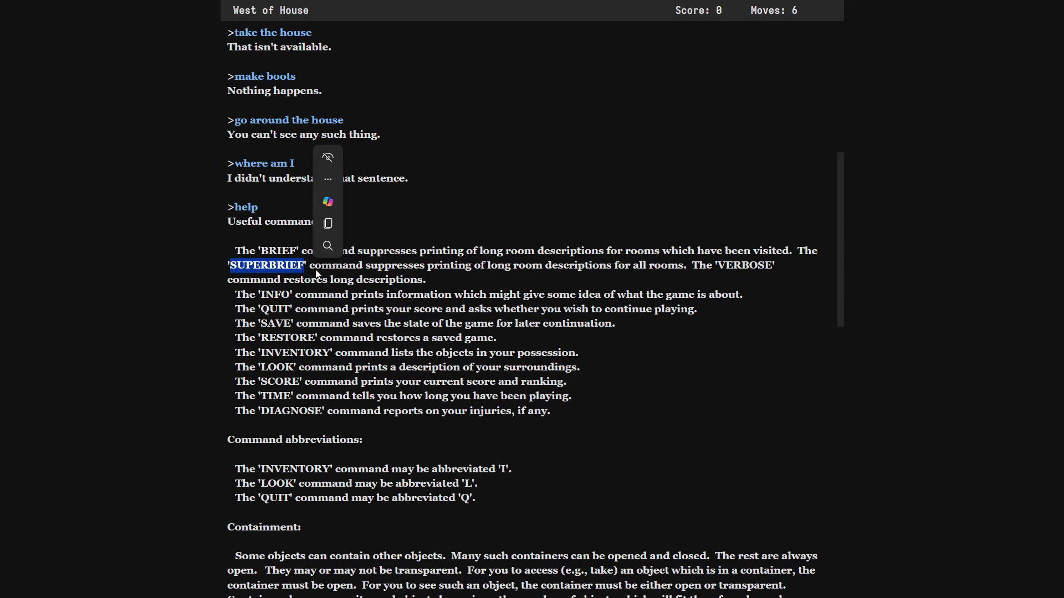
left_click(450, 268)
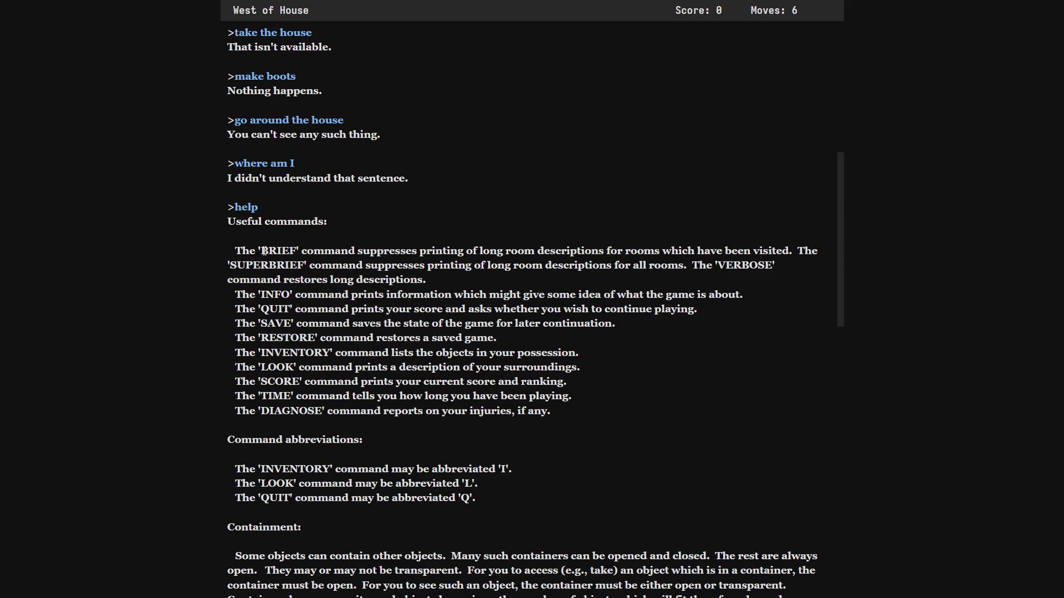
left_click_drag(258, 250, 533, 281)
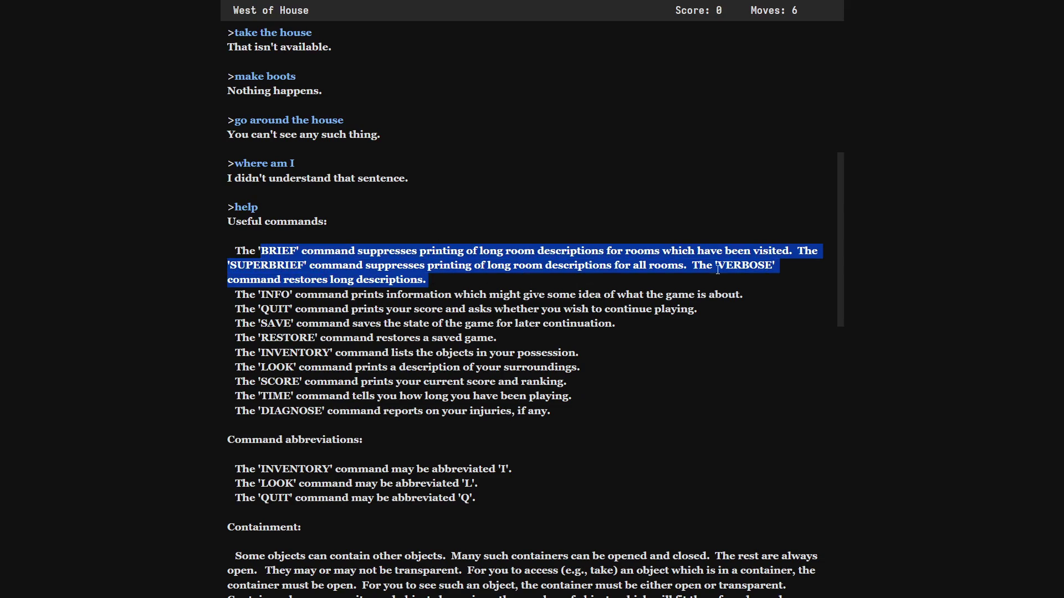
left_click_drag(716, 266, 773, 266)
key("super+c")
right_click(758, 262)
key("Escape")
scroll(532, 332, "down", 5)
scroll(342, 413, "down", 10)
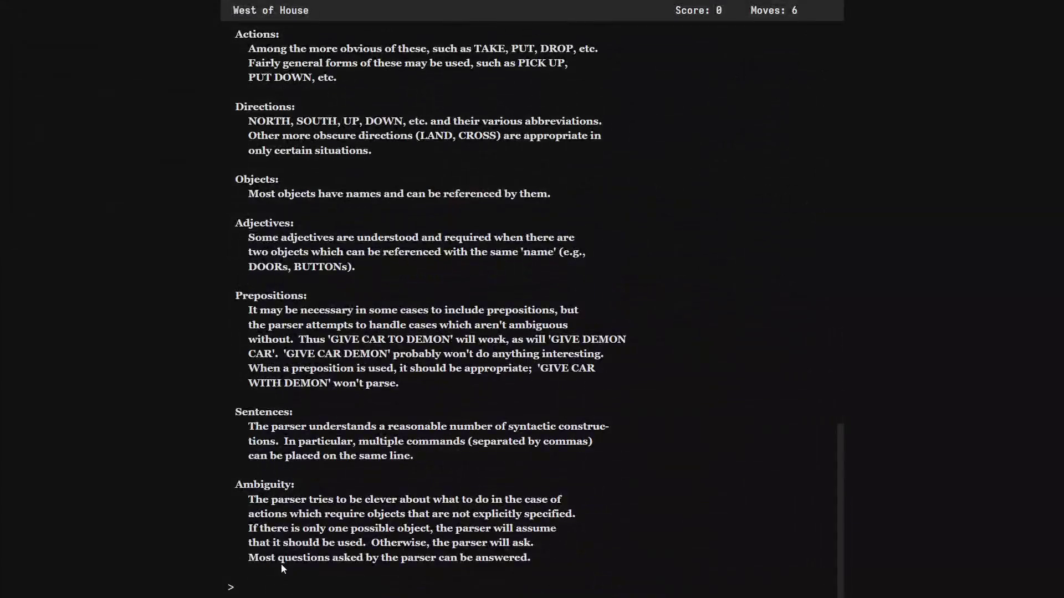
Paste VERBOSE at the command prompt and submit it to switch Zork to verbose mode
right_click(271, 585)
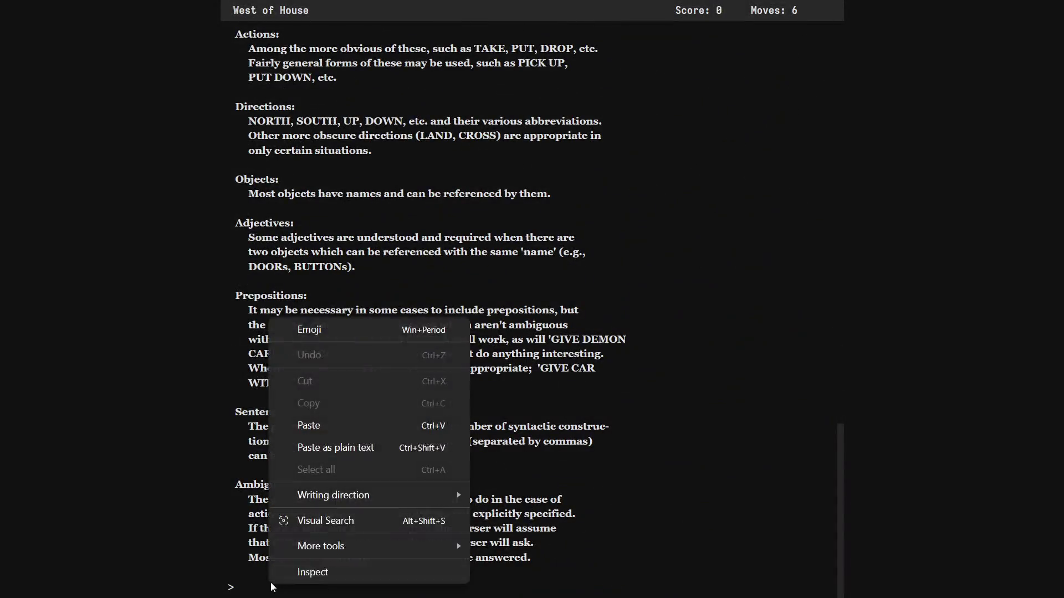
left_click(335, 422)
key("Return")
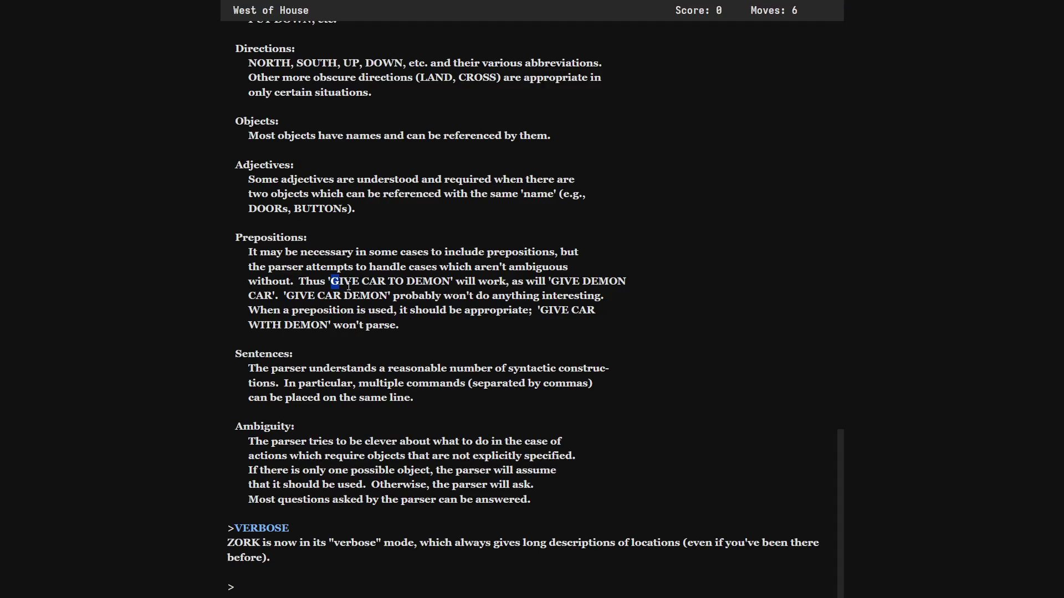
Copy the help example GIVE CAR TO DEMON into the Zork prompt and submit it
left_click_drag(331, 281, 449, 281)
right_click(450, 281)
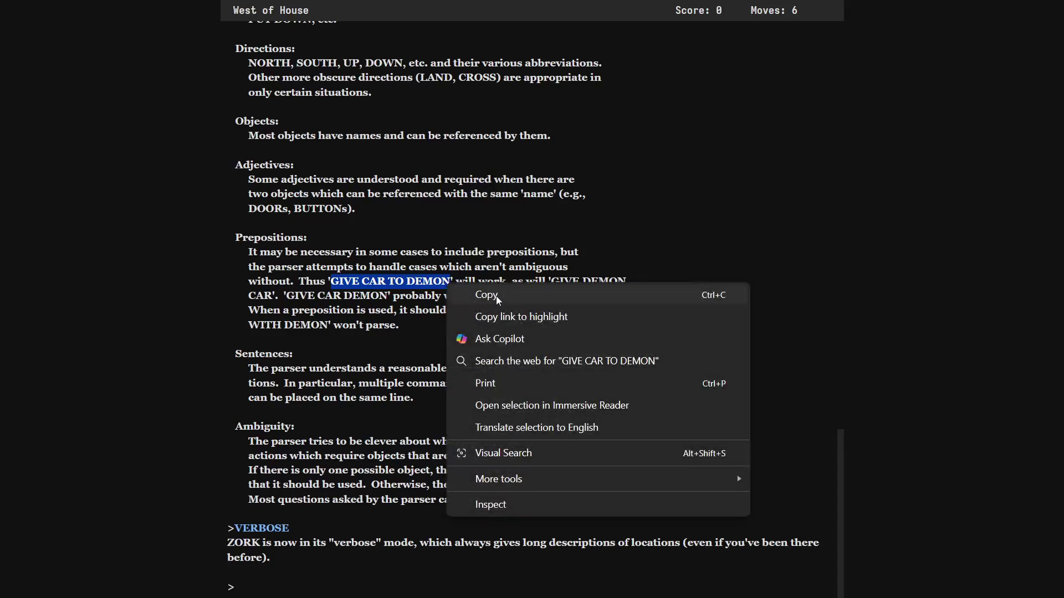
left_click(500, 302)
right_click(364, 546)
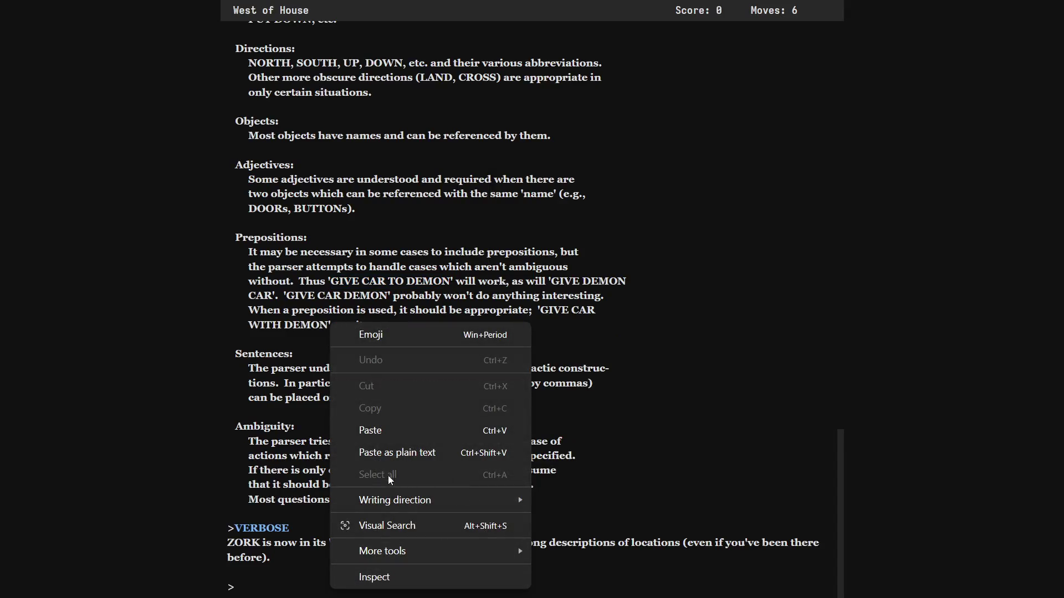
left_click(394, 433)
key("Return")
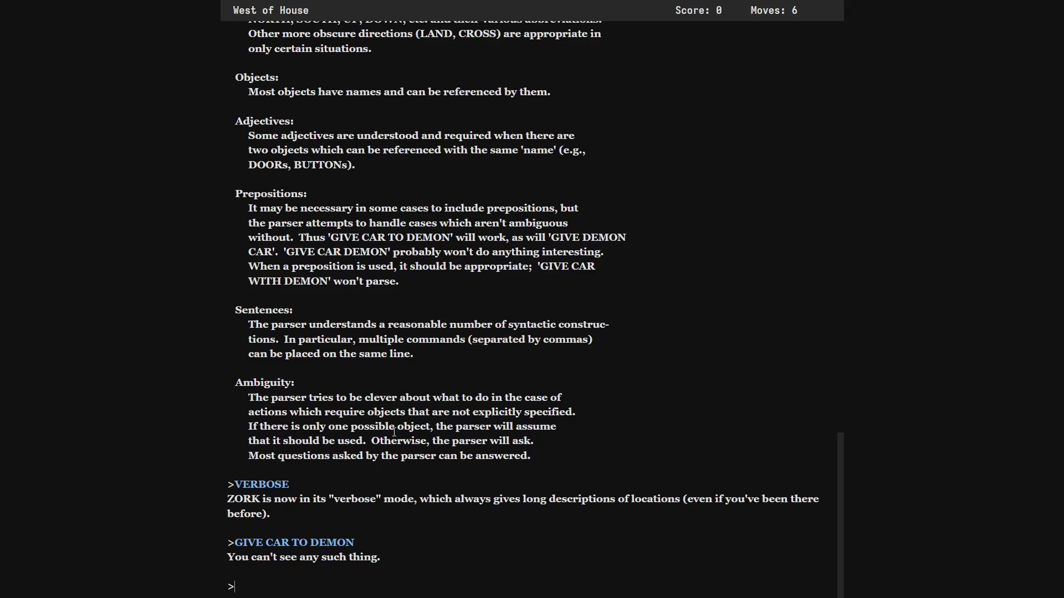
type("l")
type("lok")
Start the next command 'look', erasing a mistyped letter and a stray E
key("BackSpace")
type("ok ")
type("E")
key("BackSpace")
key("BackSpace")
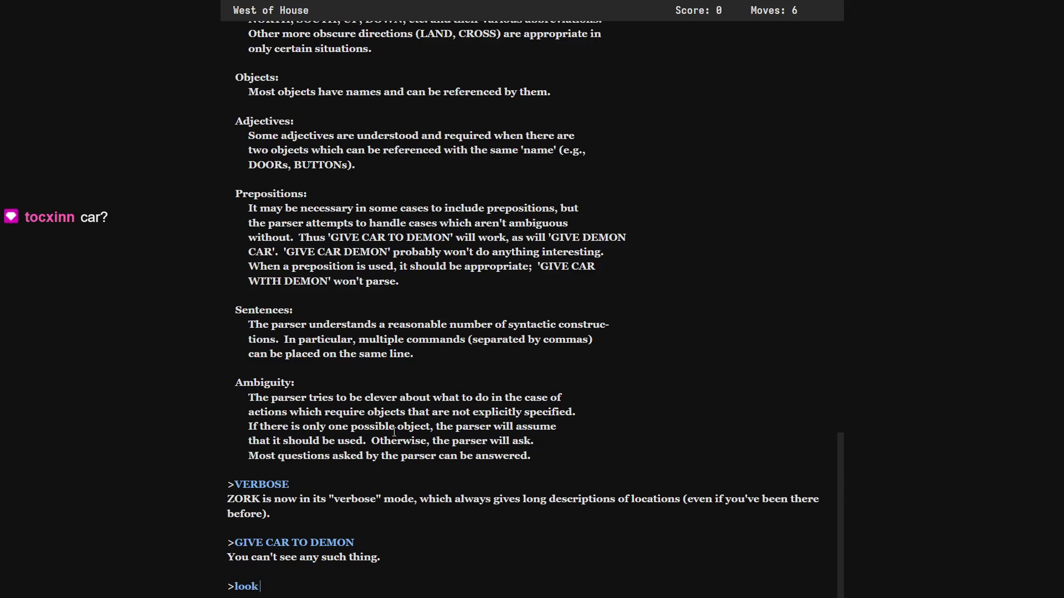
type("aroun")
type("d")
Submit 'look around', 'open door' and 'go around' in Zork, then clear a stray letter at the prompt
key("Return")
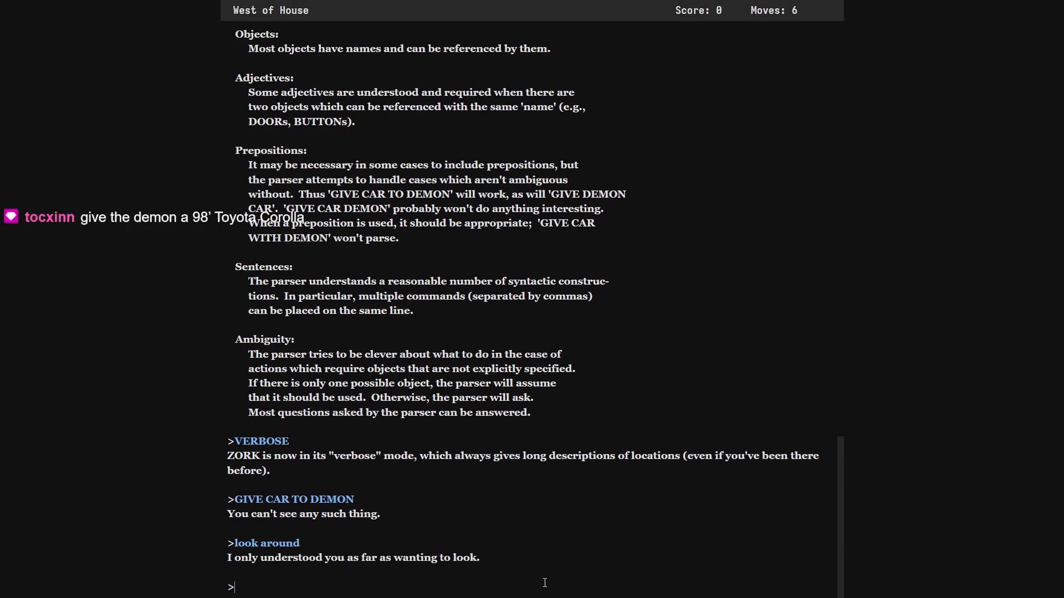
type("open")
type(" door")
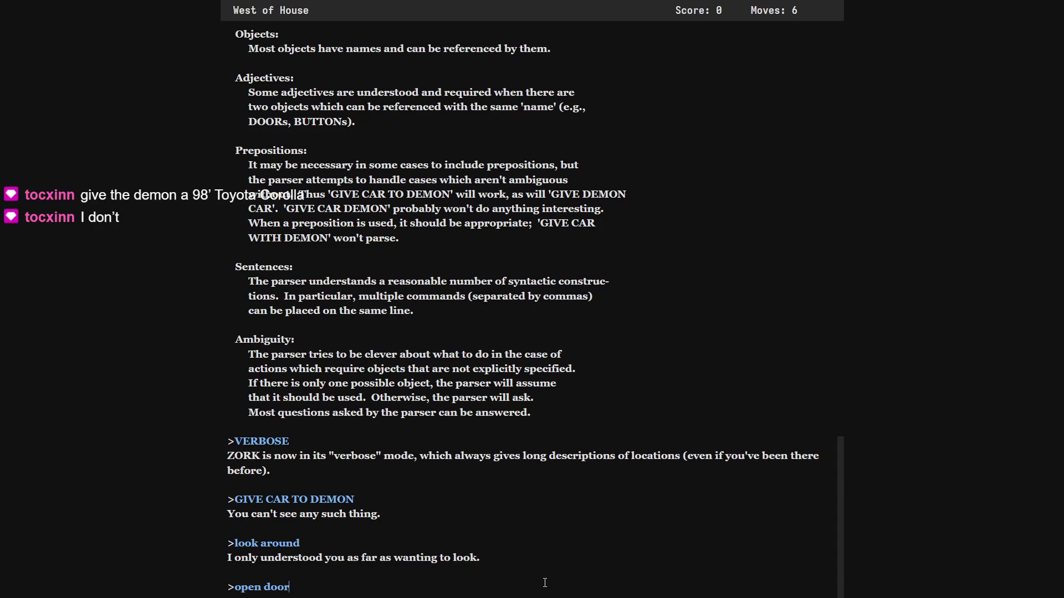
key("Return")
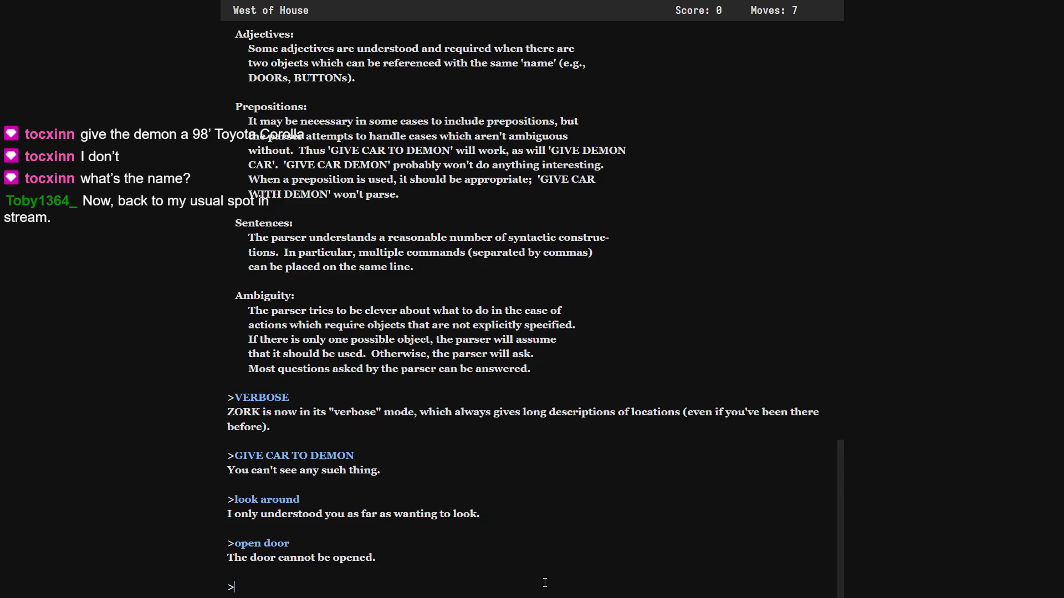
type("go around")
key("Return")
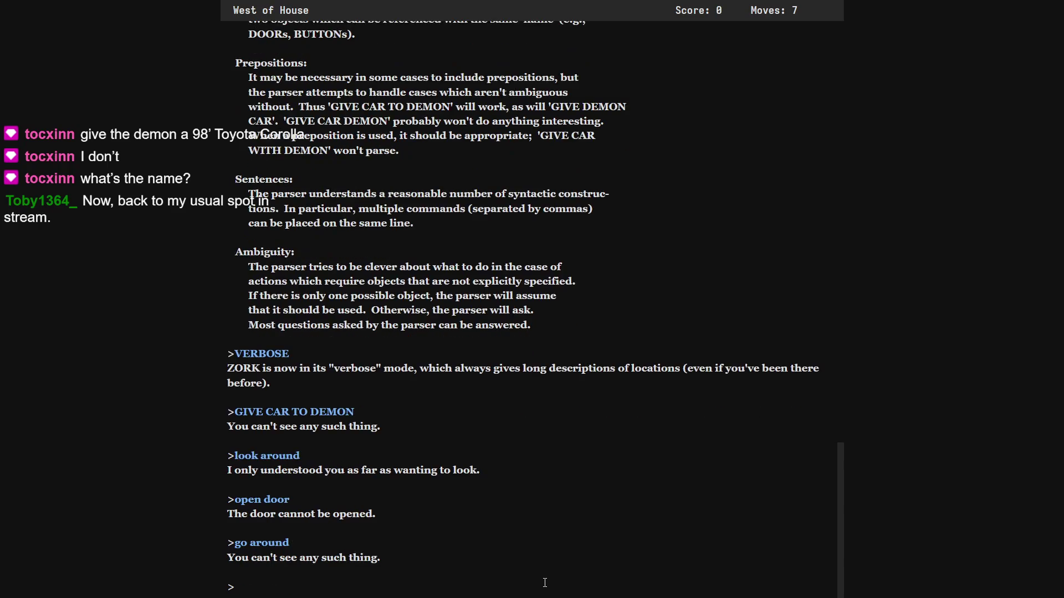
type("a")
key("BackSpace")
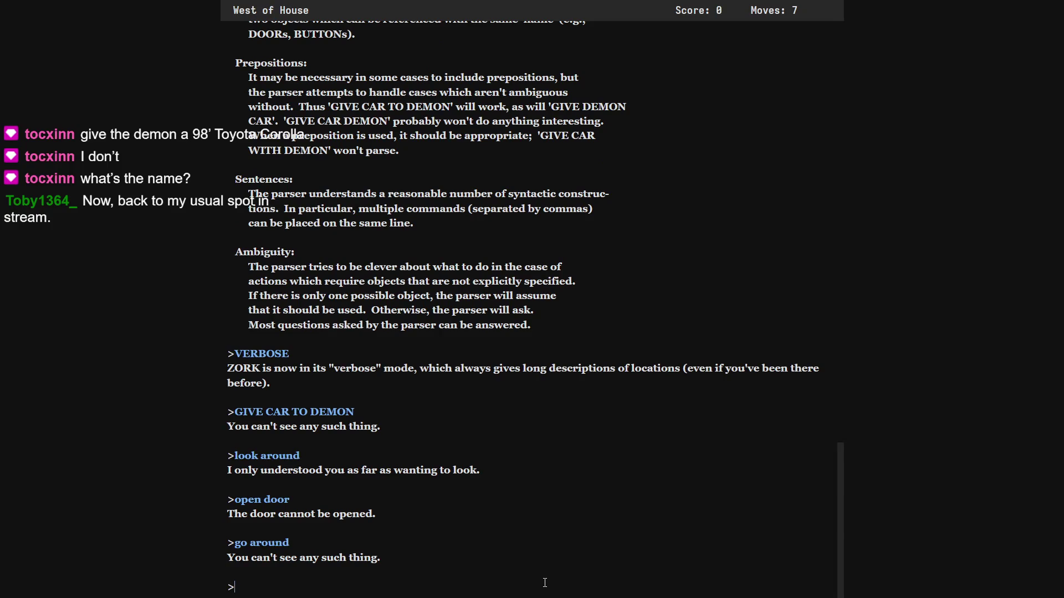